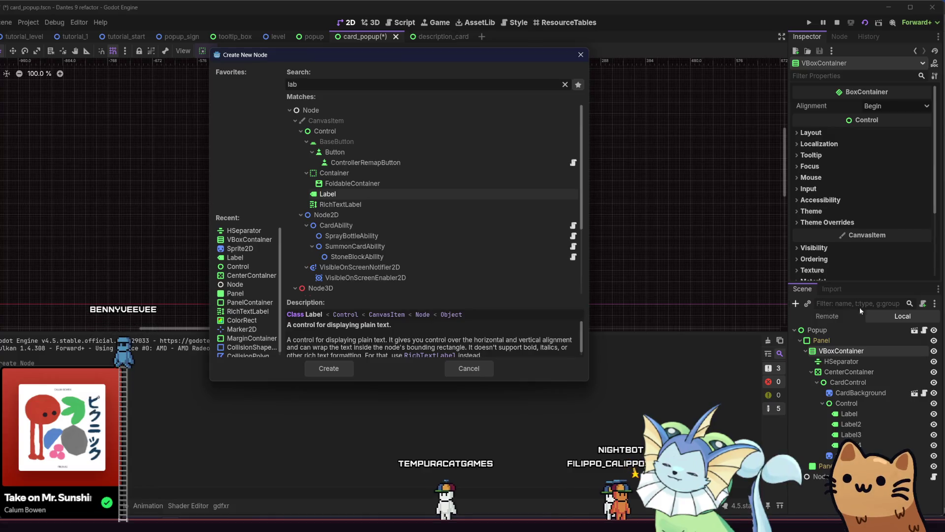
Add a title Label inside the VBoxContainer and paste the light grey font colour onto it.
{"action": "double_click", "coordinate": [501, 196]}
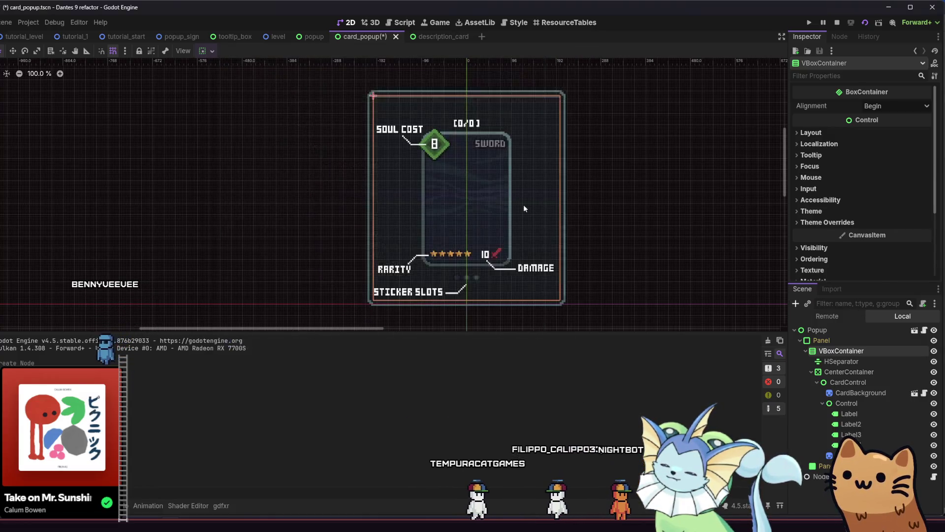
{"action": "left_click_drag", "start_coordinate": [849, 414], "coordinate": [870, 358]}
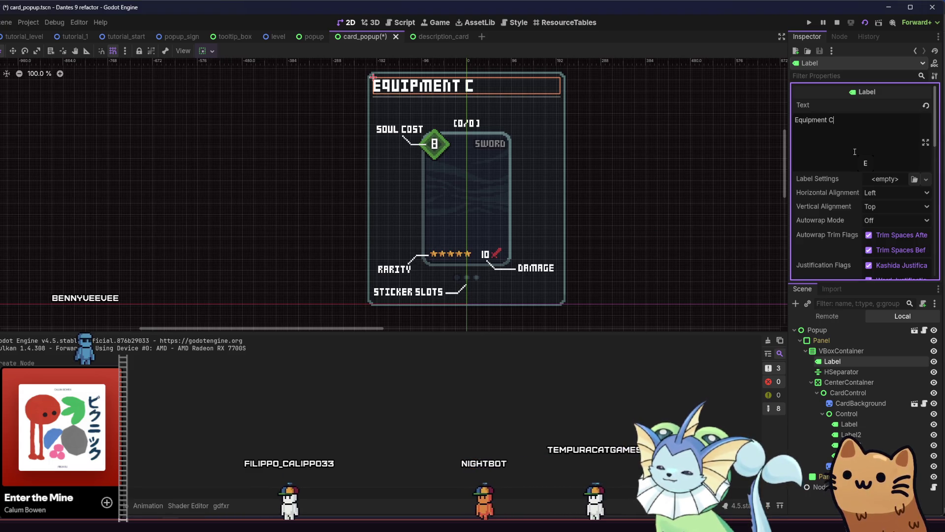
{"action": "scroll", "coordinate": [819, 175], "scroll_direction": "down", "scroll_amount": 10}
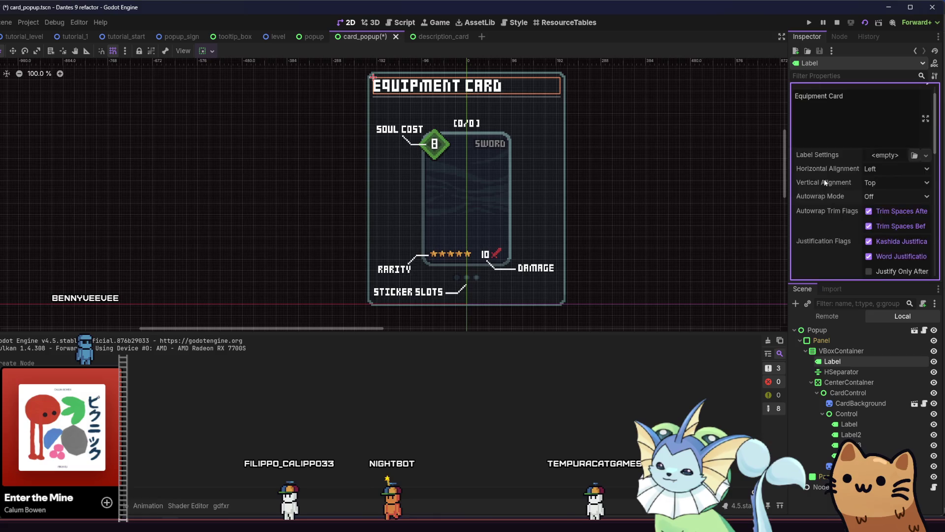
{"action": "scroll", "coordinate": [826, 183], "scroll_direction": "down", "scroll_amount": 2}
{"action": "left_click", "coordinate": [829, 188]}
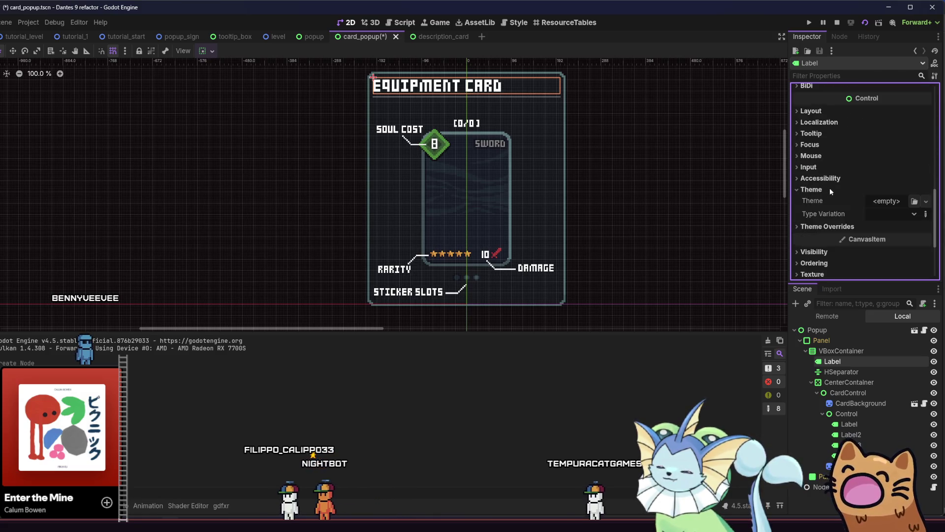
{"action": "left_click", "coordinate": [829, 187]}
{"action": "left_click", "coordinate": [830, 199]}
{"action": "left_click", "coordinate": [827, 201]}
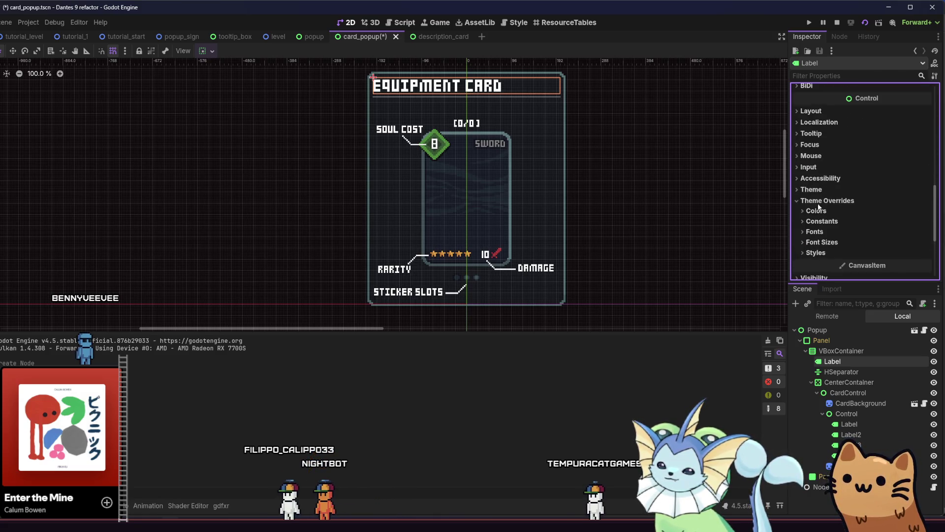
{"action": "left_click", "coordinate": [816, 210]}
{"action": "right_click", "coordinate": [823, 228]}
{"action": "left_click", "coordinate": [839, 245]}
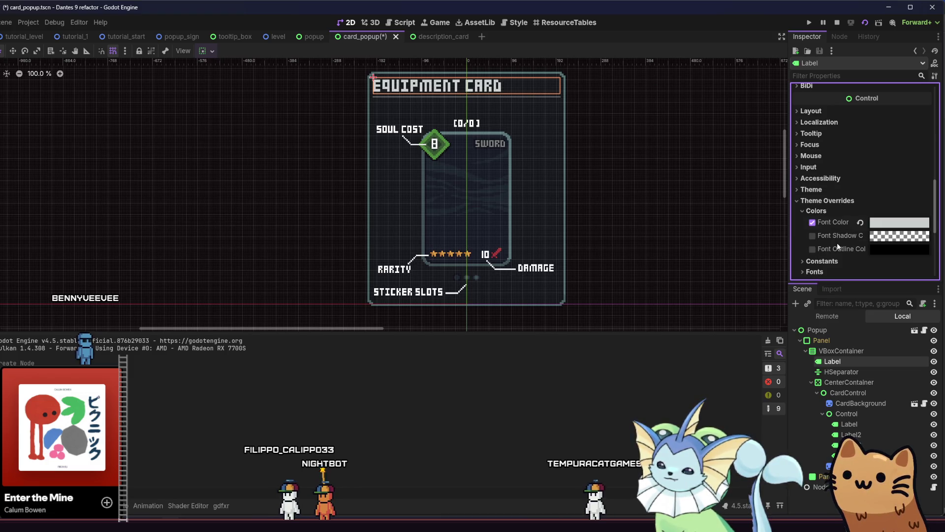
{"action": "left_click", "coordinate": [826, 212]}
Give the title label a 15 px font size override and save the card_popup scene.
{"action": "left_click", "coordinate": [832, 221]}
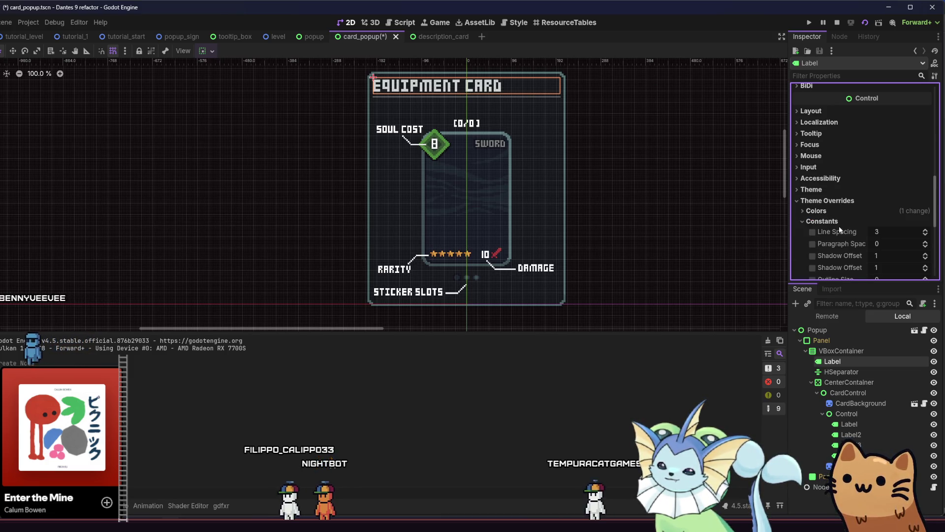
{"action": "left_click", "coordinate": [821, 221]}
{"action": "left_click", "coordinate": [817, 231]}
{"action": "scroll", "coordinate": [823, 231], "scroll_direction": "down", "scroll_amount": 1}
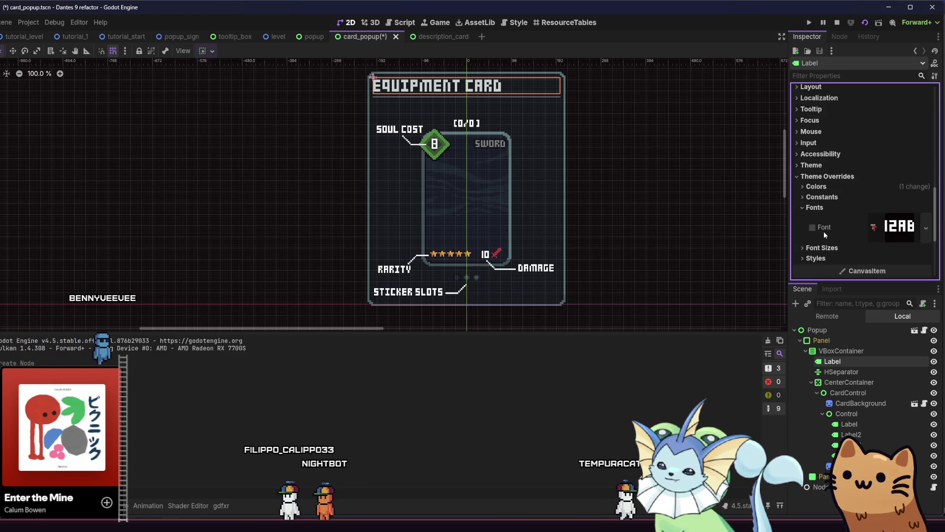
{"action": "left_click", "coordinate": [814, 208]}
{"action": "left_click", "coordinate": [822, 217]}
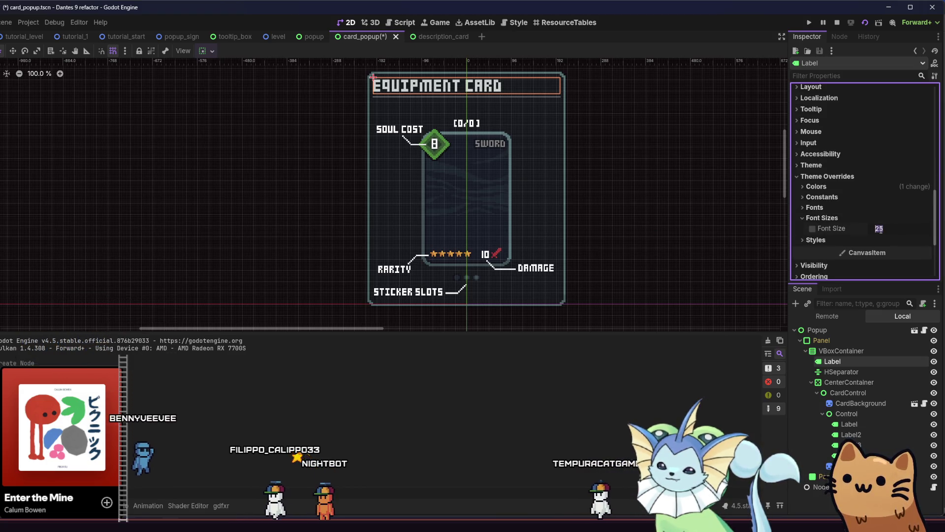
{"action": "key", "text": "Return"}
{"action": "key", "text": "ctrl+s"}
{"action": "left_click", "coordinate": [655, 160]}
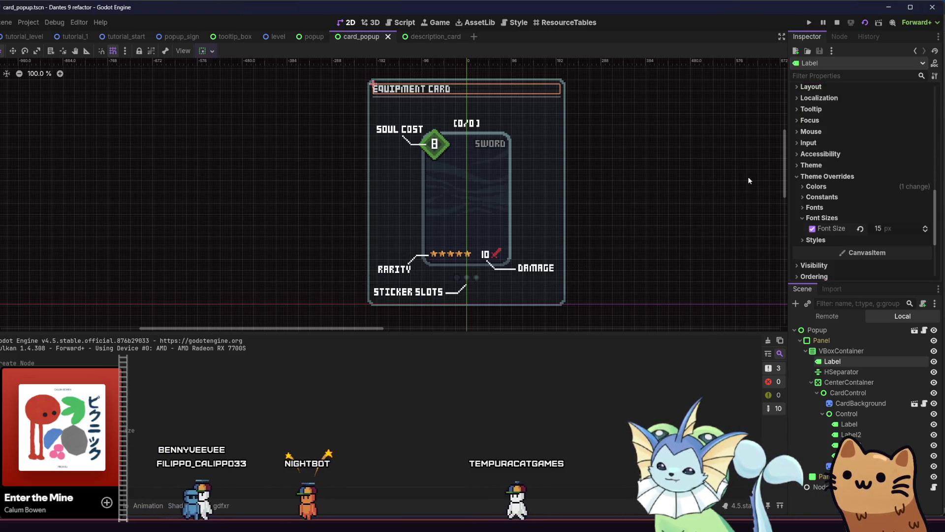
{"action": "left_click_drag", "start_coordinate": [655, 159], "coordinate": [567, 167]}
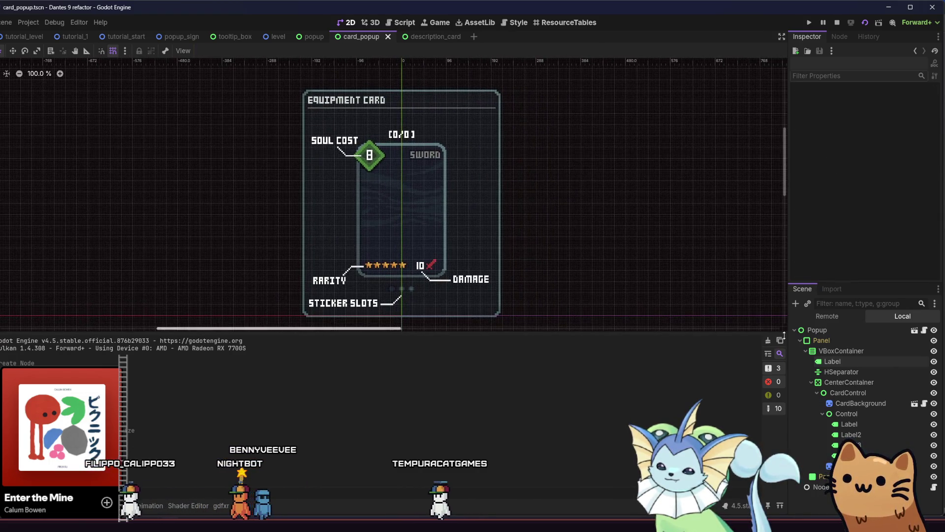
Give the HSeparator under the title a new StyleBoxLine separator style override.
{"action": "left_click", "coordinate": [842, 372]}
{"action": "left_click", "coordinate": [827, 195]}
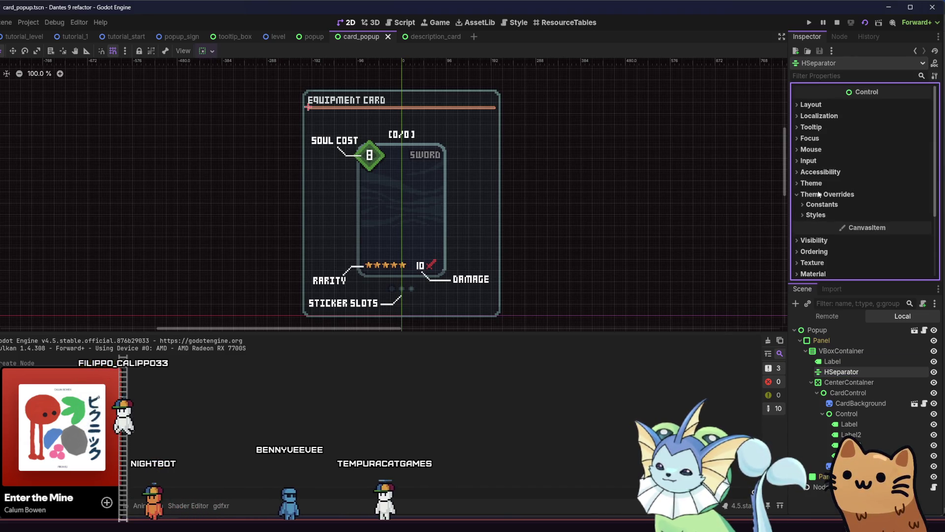
{"action": "left_click", "coordinate": [827, 195]}
{"action": "left_click", "coordinate": [820, 185]}
{"action": "left_click", "coordinate": [820, 184]}
{"action": "left_click", "coordinate": [826, 194]}
{"action": "left_click", "coordinate": [826, 205]}
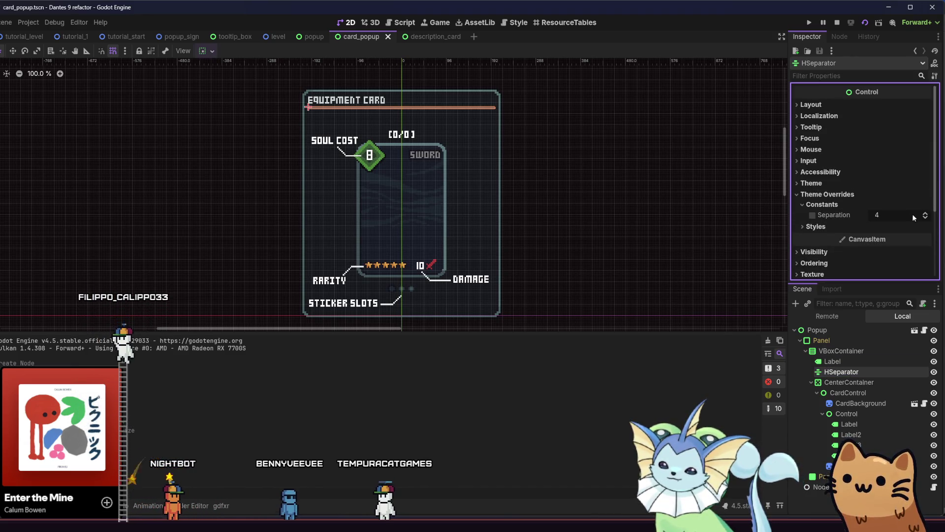
{"action": "left_click", "coordinate": [841, 204]}
{"action": "left_click", "coordinate": [841, 213]}
{"action": "left_click", "coordinate": [896, 227]}
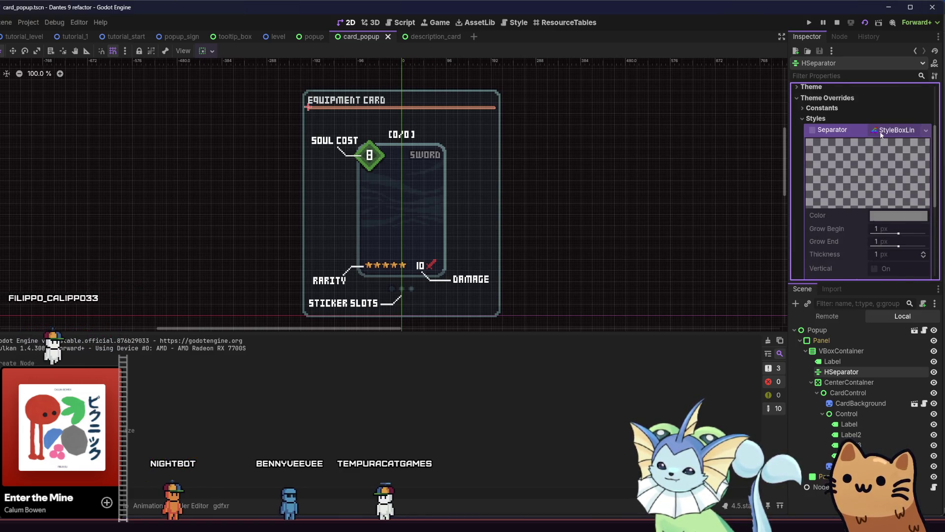
{"action": "right_click", "coordinate": [881, 134]}
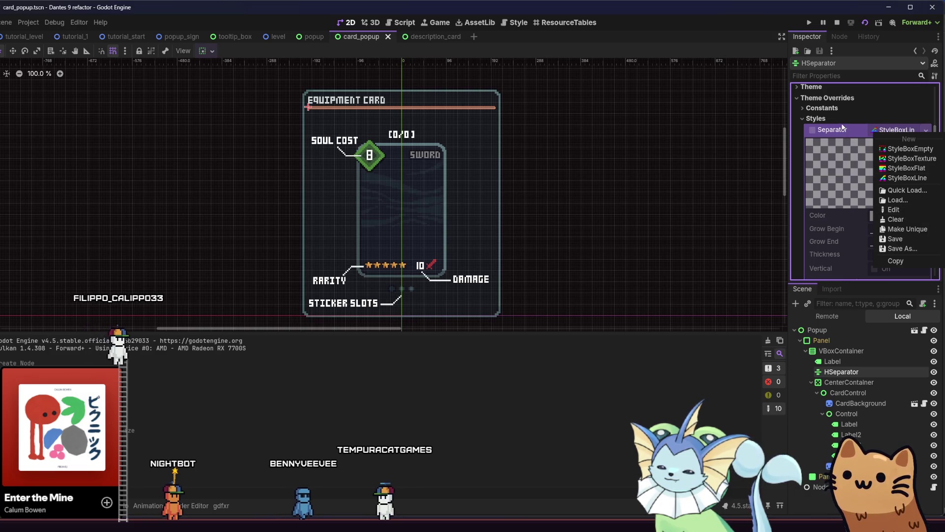
{"action": "scroll", "coordinate": [502, 137], "scroll_direction": "up", "scroll_amount": 9}
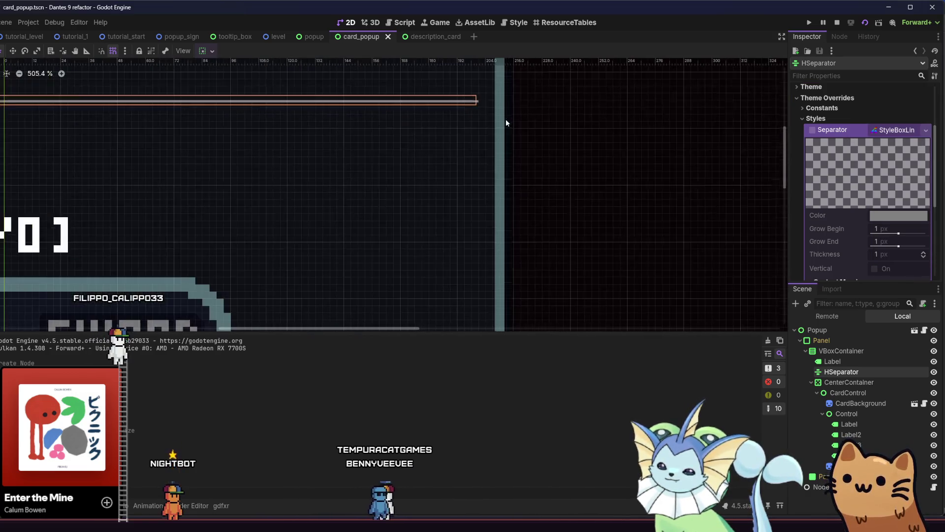
{"action": "left_click", "coordinate": [926, 130]}
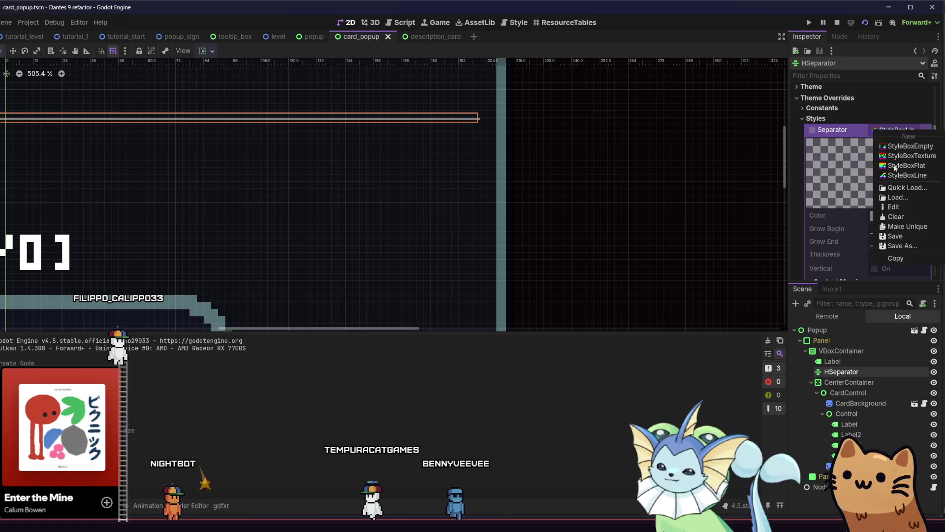
{"action": "left_click", "coordinate": [894, 209]}
Set the separator line thickness to 3 px and save the card_popup scene.
{"action": "scroll", "coordinate": [894, 209], "scroll_direction": "down", "scroll_amount": 2}
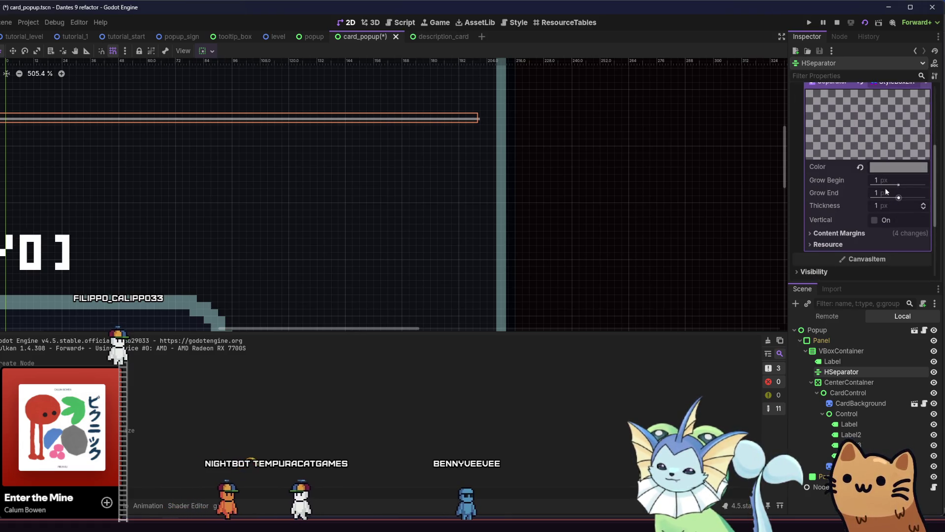
{"action": "left_click", "coordinate": [890, 208]}
{"action": "type", "text": "4"}
{"action": "key", "text": "Return"}
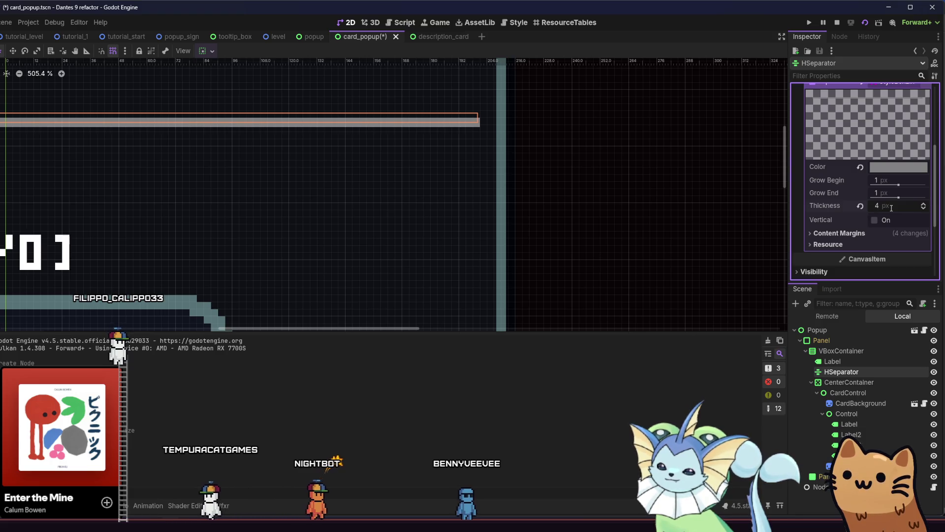
{"action": "type", "text": "3"}
{"action": "key", "text": "Return"}
{"action": "key", "text": "ctrl+s"}
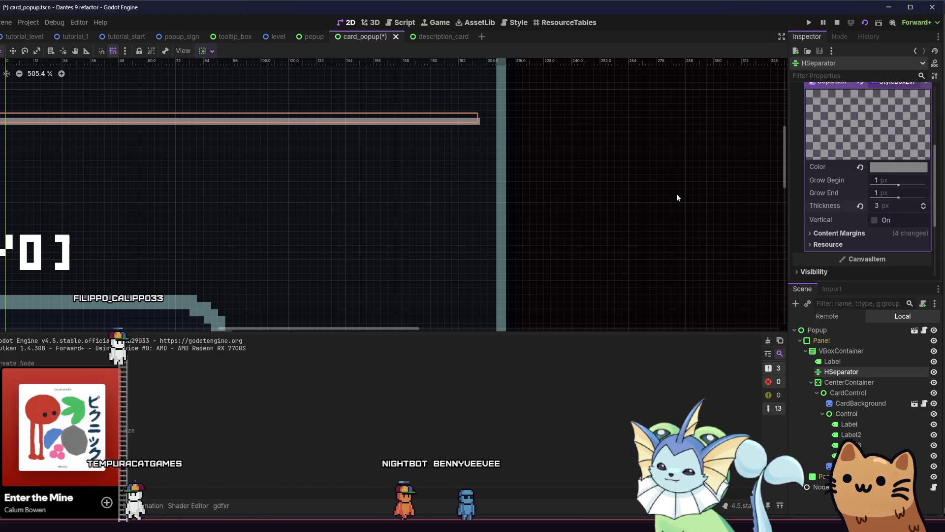
{"action": "scroll", "coordinate": [600, 178], "scroll_direction": "down", "scroll_amount": 4}
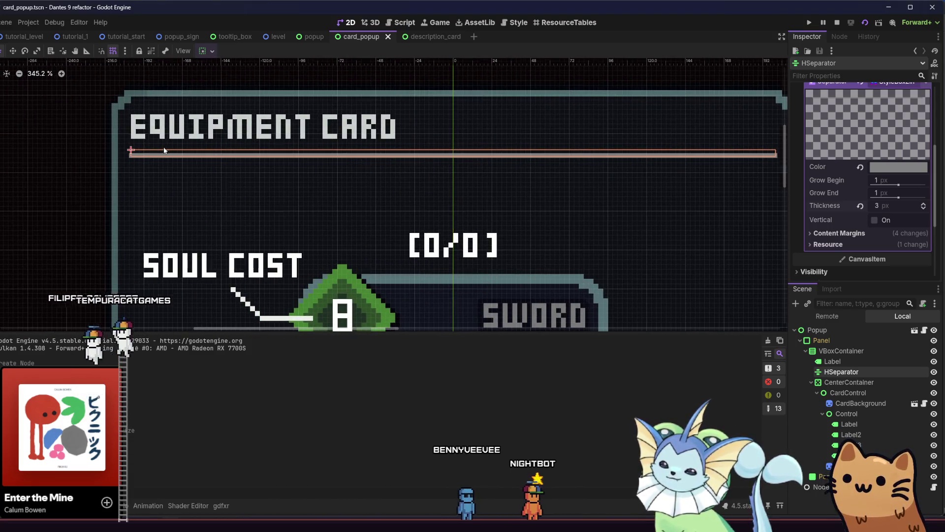
{"action": "scroll", "coordinate": [164, 150], "scroll_direction": "down", "scroll_amount": 6}
{"action": "left_click", "coordinate": [100, 170]}
{"action": "scroll", "coordinate": [108, 171], "scroll_direction": "down", "scroll_amount": 1}
{"action": "key", "text": "ctrl+s"}
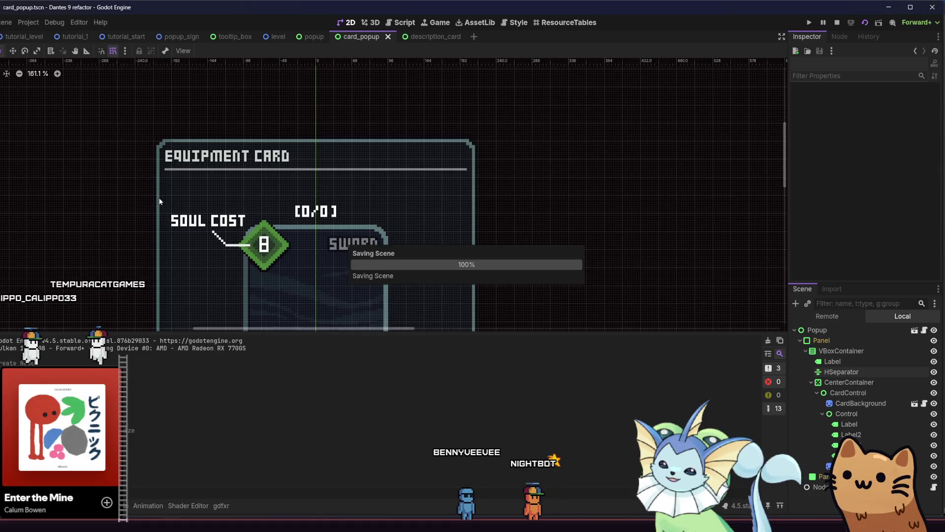
{"action": "scroll", "coordinate": [226, 237], "scroll_direction": "down", "scroll_amount": 5}
{"action": "scroll", "coordinate": [300, 182], "scroll_direction": "up", "scroll_amount": 2}
{"action": "key", "text": "ctrl+s"}
{"action": "scroll", "coordinate": [351, 187], "scroll_direction": "down", "scroll_amount": 1}
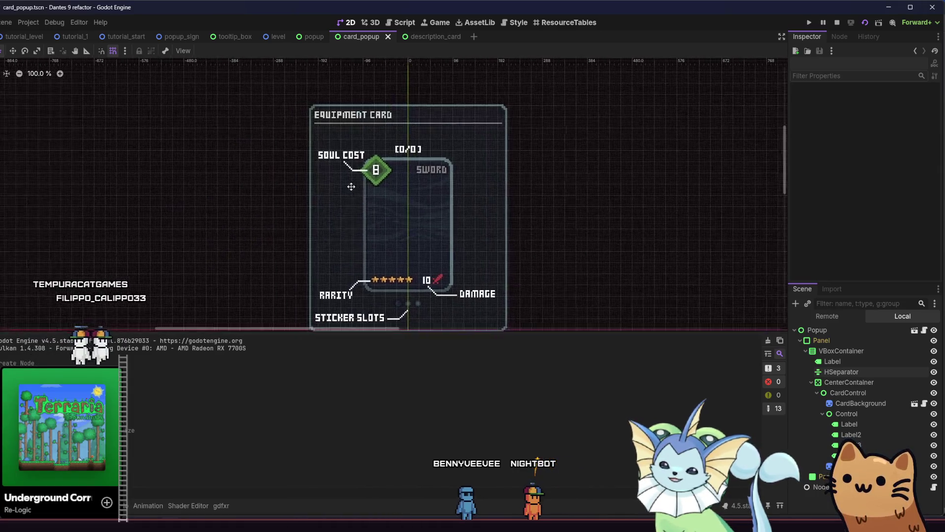
Paste the light grey font colour onto the Soul Cost, Rarity, Damage and Sticker Slots labels, then save.
{"action": "left_click_drag", "start_coordinate": [351, 187], "coordinate": [378, 182]}
{"action": "left_click", "coordinate": [856, 424]}
{"action": "left_click", "coordinate": [849, 455], "text": "shift"}
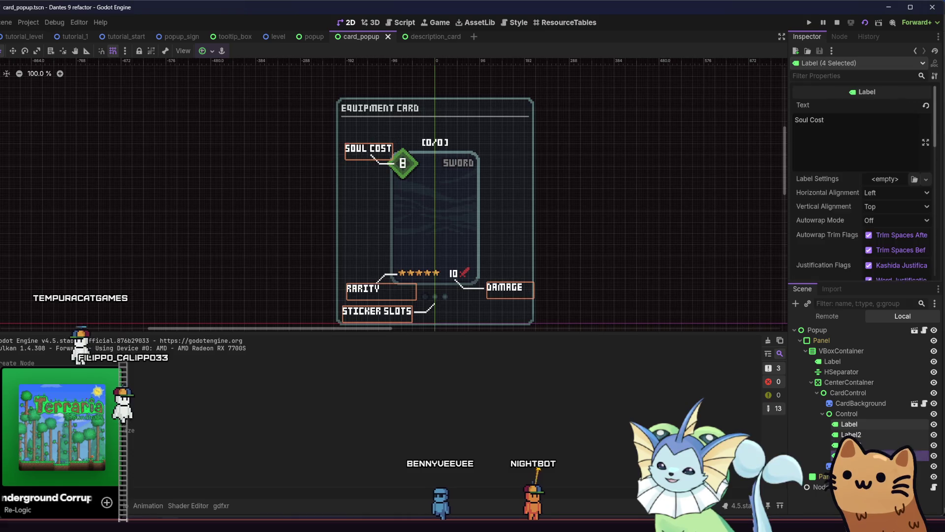
{"action": "scroll", "coordinate": [819, 224], "scroll_direction": "down", "scroll_amount": 10}
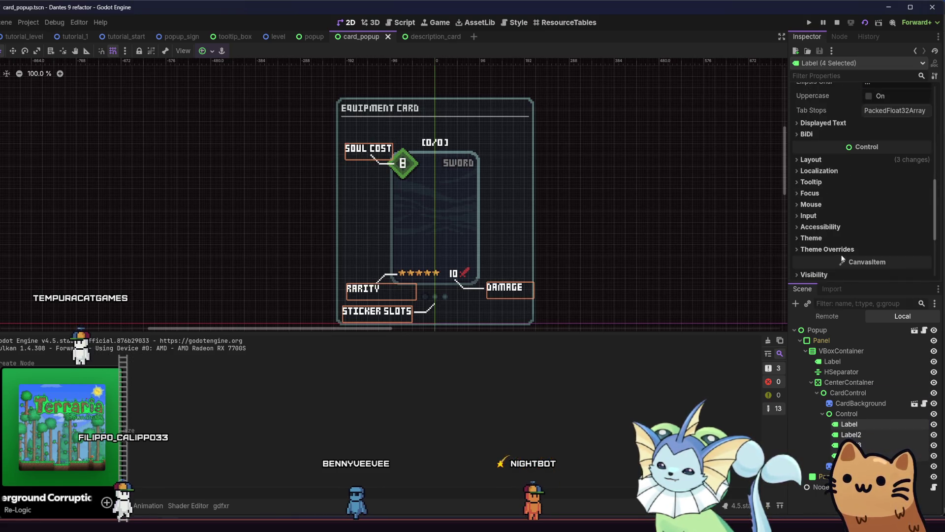
{"action": "left_click", "coordinate": [840, 249]}
{"action": "scroll", "coordinate": [841, 246], "scroll_direction": "down", "scroll_amount": 2}
{"action": "left_click", "coordinate": [817, 186]}
{"action": "right_click", "coordinate": [823, 197]}
{"action": "left_click", "coordinate": [840, 214]}
{"action": "key", "text": "ctrl+s"}
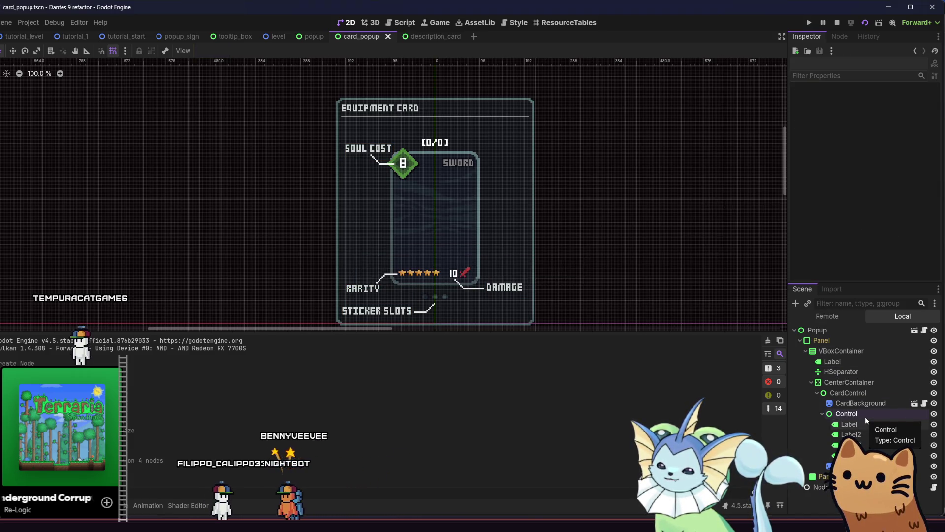
Tint the card Sprite2D grey by pasting the colour into its Modulate, then save.
{"action": "left_click", "coordinate": [881, 465]}
{"action": "scroll", "coordinate": [823, 175], "scroll_direction": "down", "scroll_amount": 5}
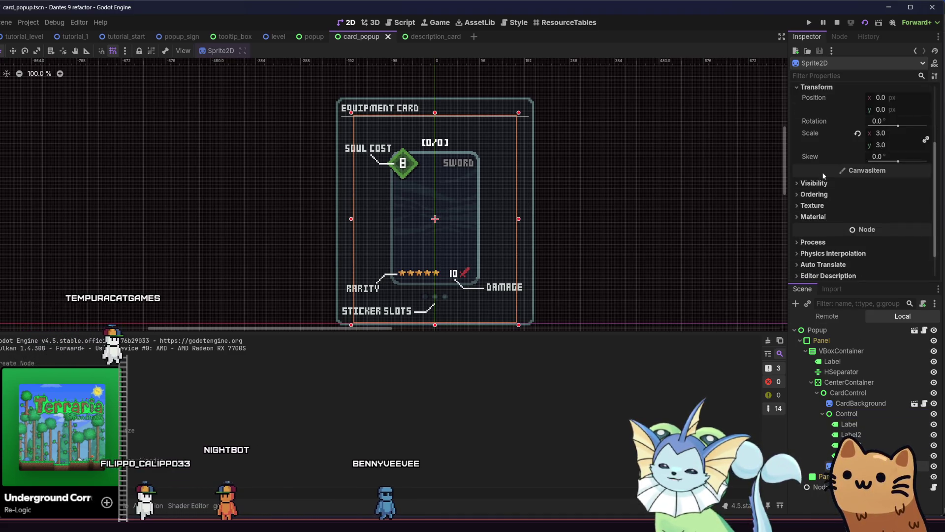
{"action": "left_click", "coordinate": [813, 217]}
{"action": "left_click", "coordinate": [813, 217]}
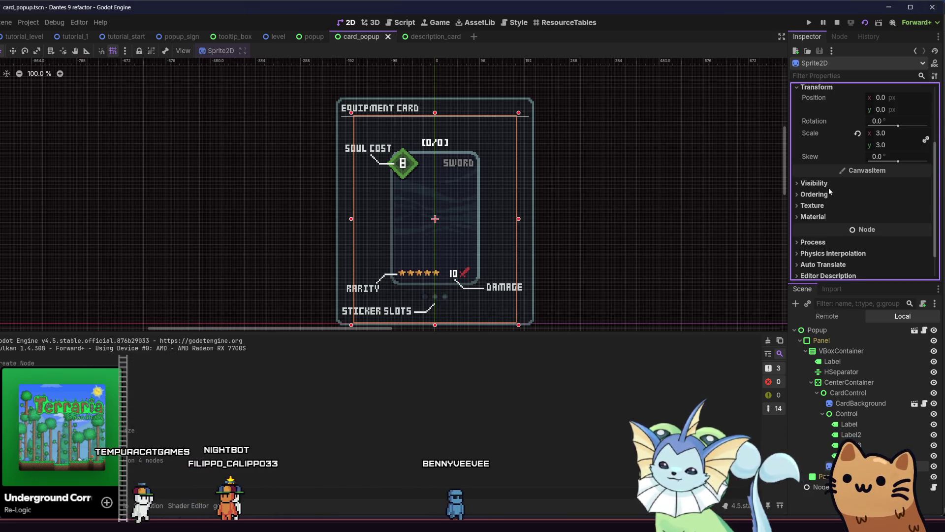
{"action": "left_click", "coordinate": [814, 183]}
{"action": "right_click", "coordinate": [832, 206]}
{"action": "left_click", "coordinate": [836, 222]}
{"action": "key", "text": "ctrl+s"}
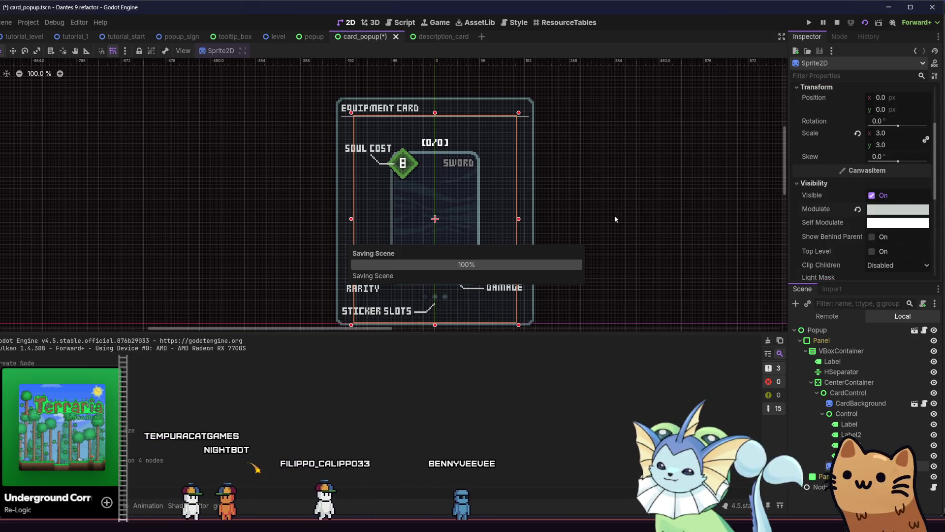
{"action": "left_click", "coordinate": [608, 202]}
{"action": "key", "text": "ctrl+s"}
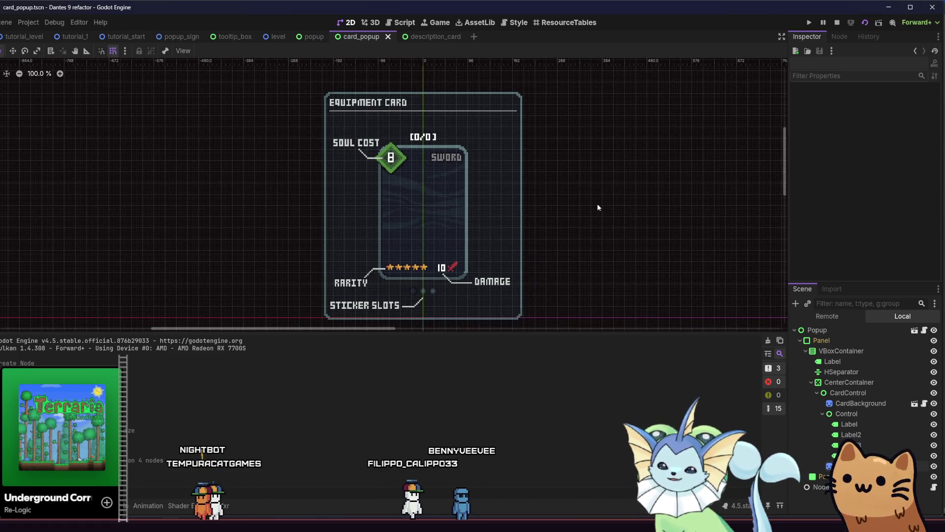
{"action": "left_click_drag", "start_coordinate": [600, 214], "coordinate": [581, 204]}
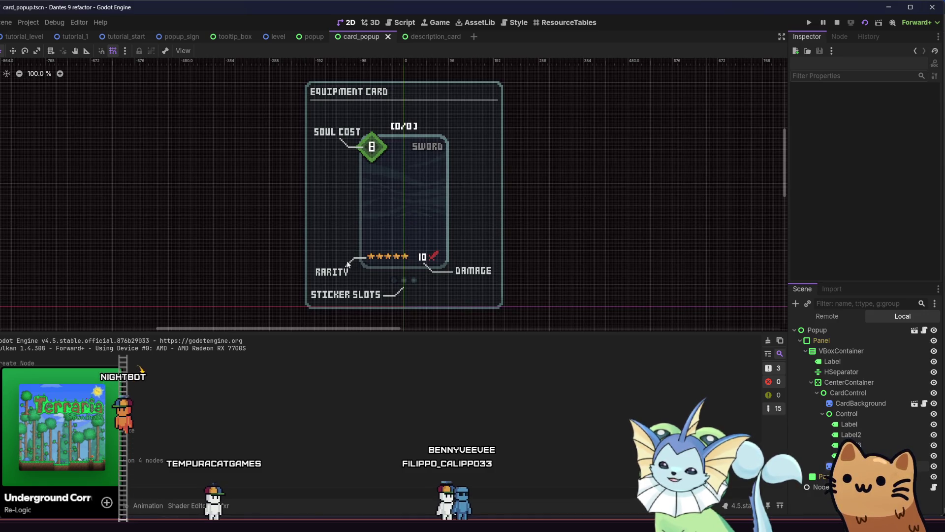
Nudge the Rarity label down slightly on the equipment card.
{"action": "scroll", "coordinate": [347, 265], "scroll_direction": "up", "scroll_amount": 5}
{"action": "left_click", "coordinate": [347, 279]}
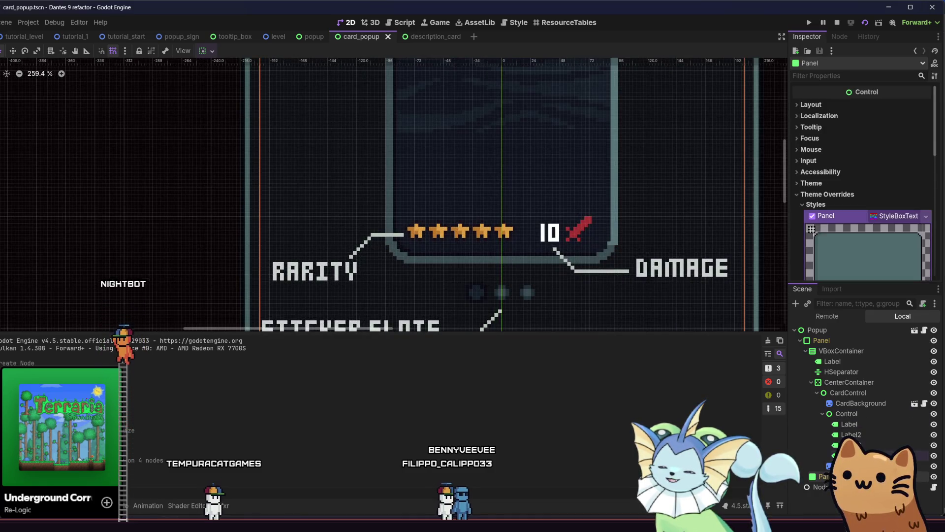
{"action": "left_click", "coordinate": [272, 257]}
{"action": "scroll", "coordinate": [337, 265], "scroll_direction": "up", "scroll_amount": 1}
{"action": "left_click", "coordinate": [337, 265]}
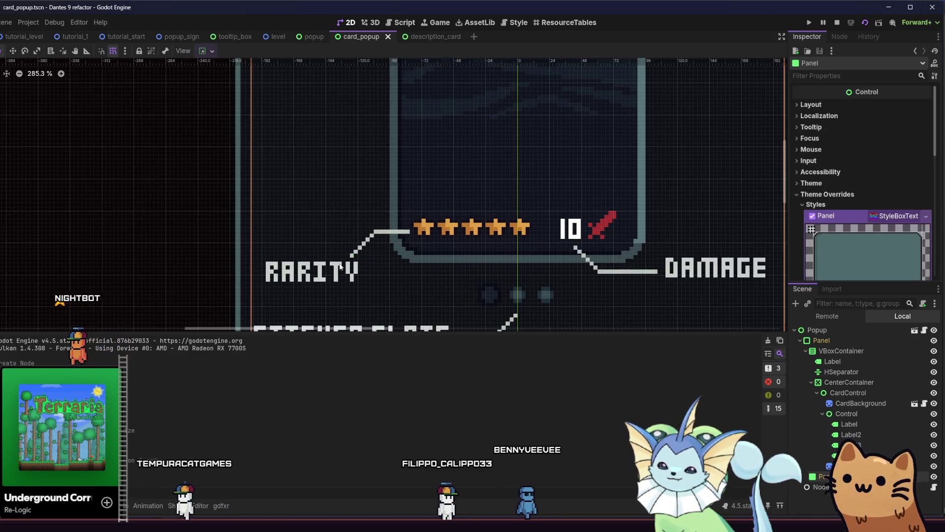
{"action": "left_click", "coordinate": [342, 282]}
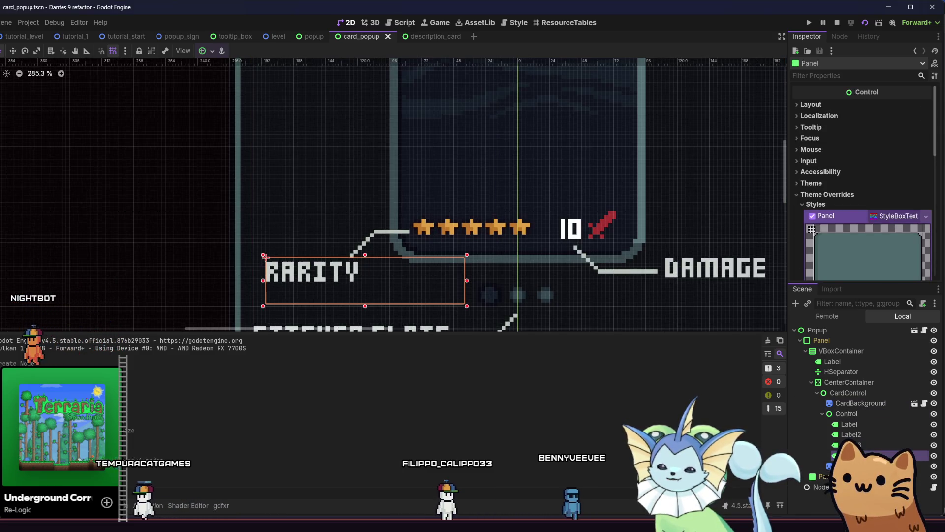
{"action": "left_click", "coordinate": [337, 272]}
{"action": "left_click", "coordinate": [315, 274]}
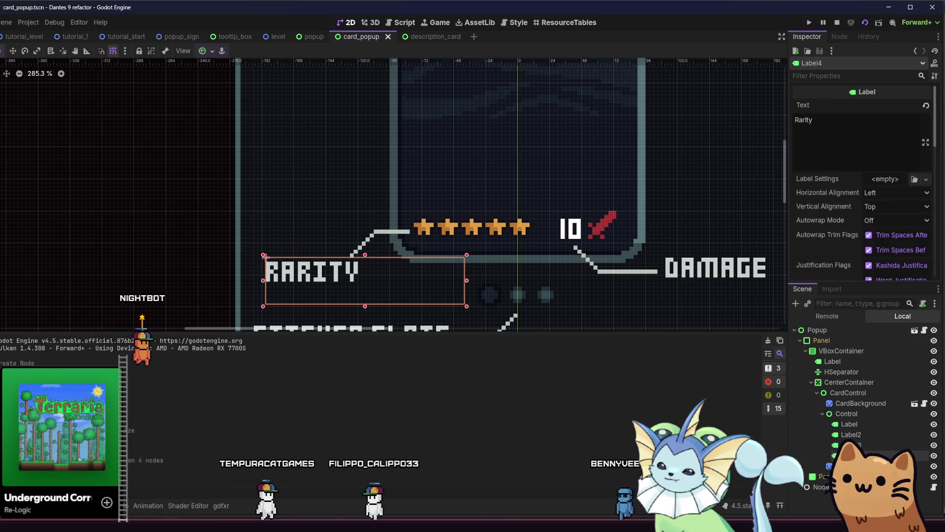
{"action": "key", "text": "Down"}
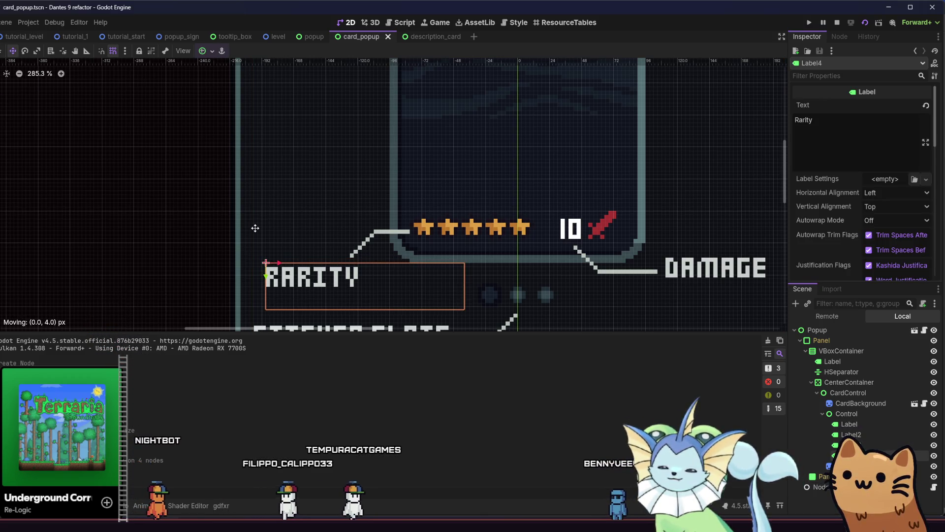
Save card_popup and run the current scene to test it.
{"action": "scroll", "coordinate": [267, 230], "scroll_direction": "up", "scroll_amount": 2}
{"action": "scroll", "coordinate": [267, 230], "scroll_direction": "up", "scroll_amount": 1}
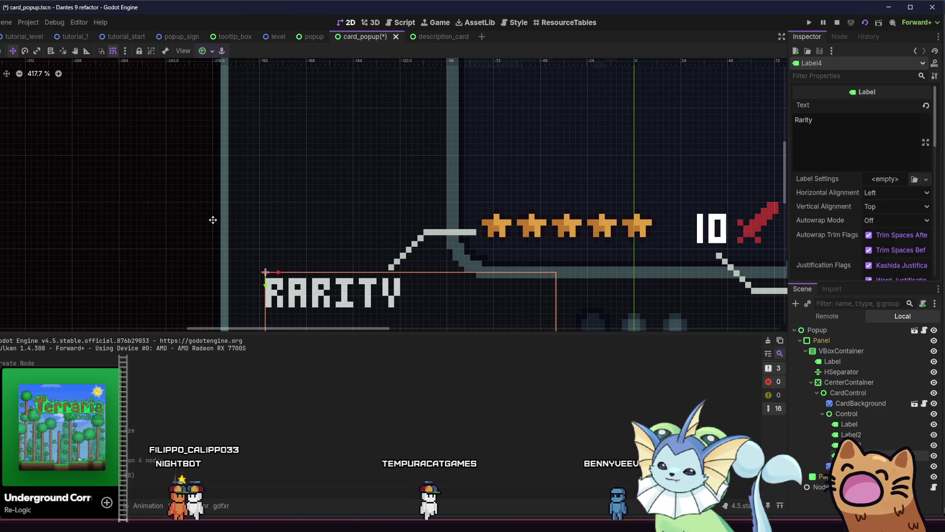
{"action": "key", "text": "ctrl+s"}
{"action": "scroll", "coordinate": [144, 178], "scroll_direction": "down", "scroll_amount": 5}
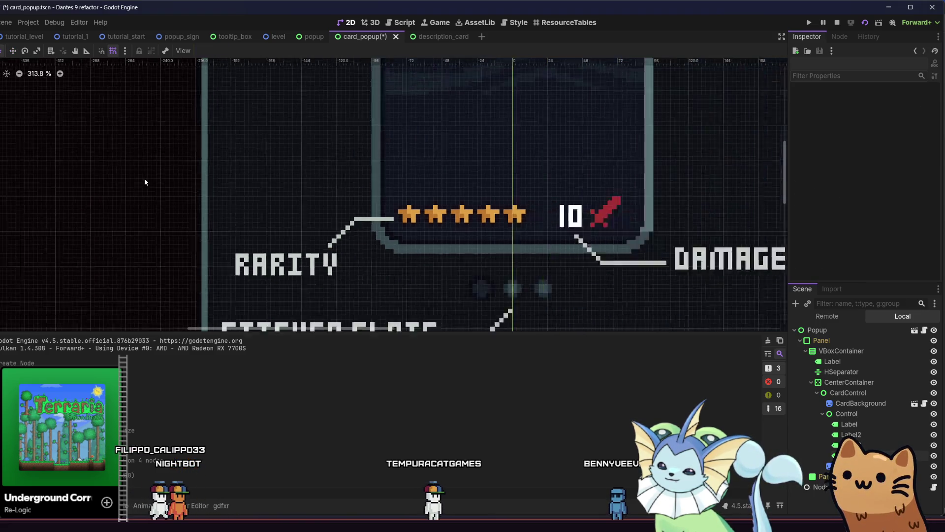
{"action": "left_click_drag", "start_coordinate": [195, 193], "coordinate": [236, 187]}
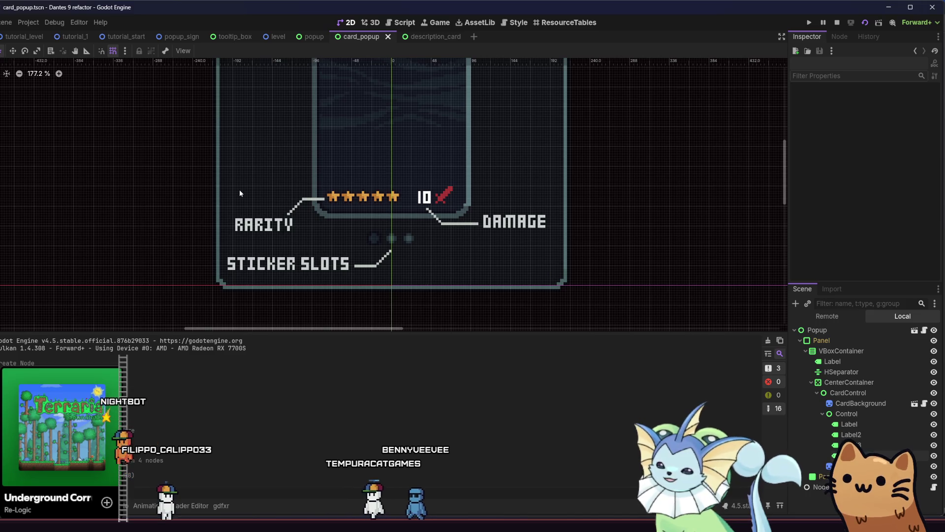
{"action": "left_click", "coordinate": [866, 23]}
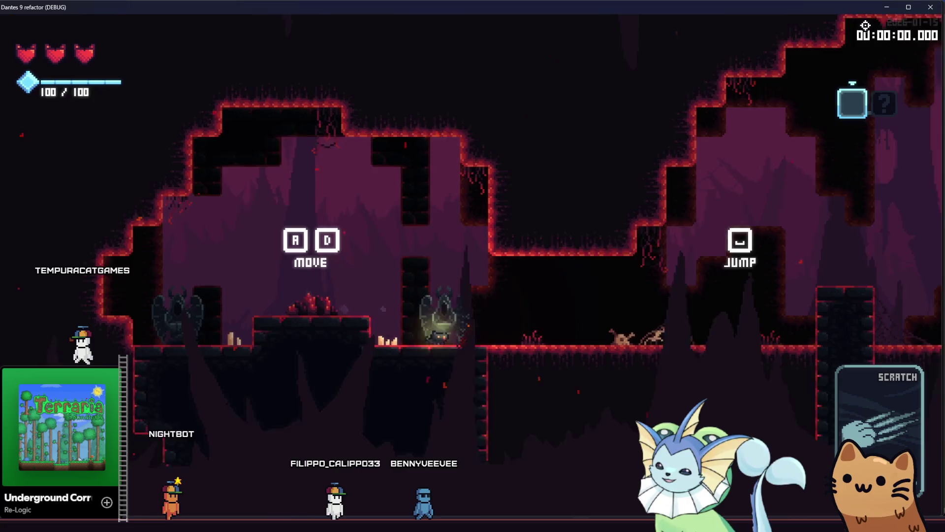
Run and jump the cat to the sign, step off and back to retrigger the Rusty Pistol card, then leave the game.
{"action": "key", "text": "d"}
{"action": "key", "text": "space"}
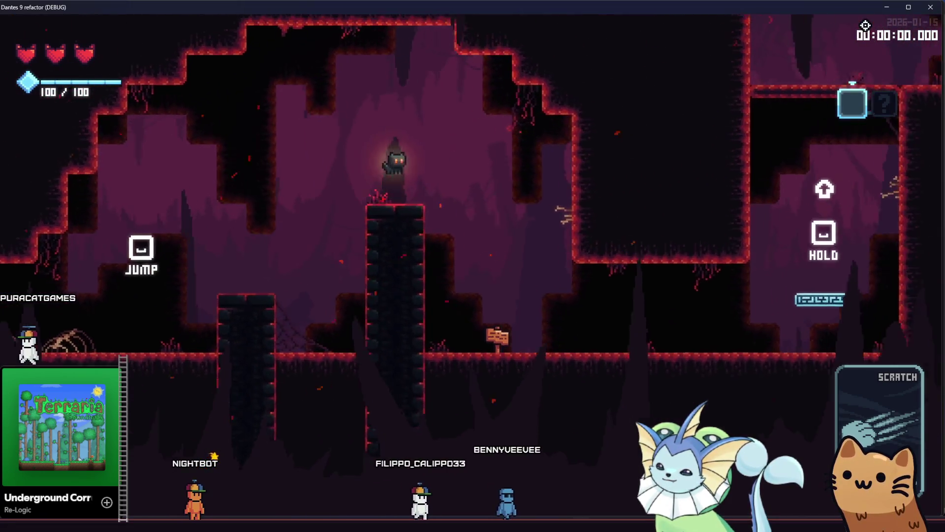
{"action": "key", "text": "d"}
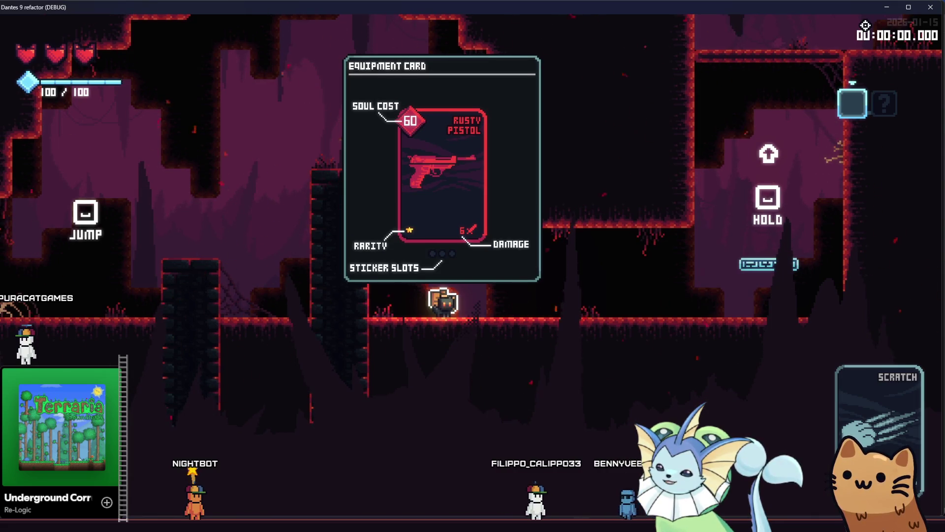
{"action": "key", "text": "d"}
{"action": "key", "text": "a"}
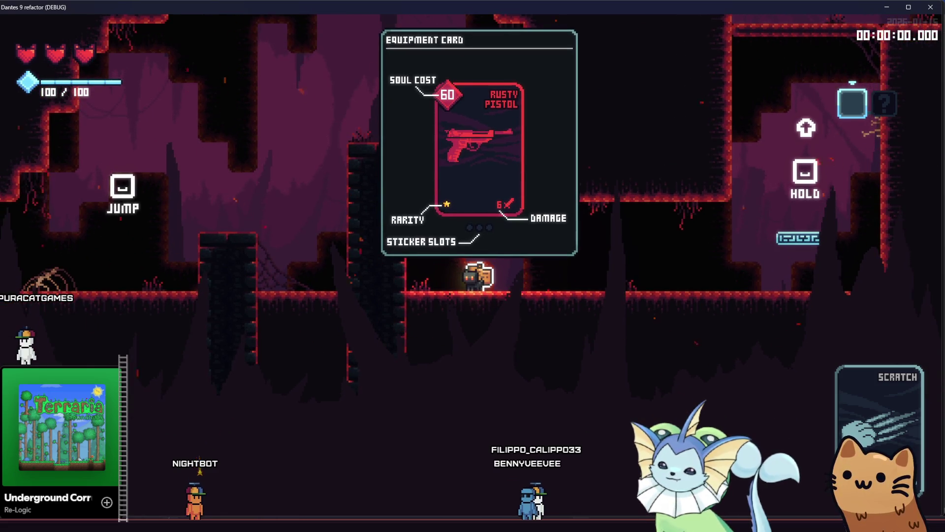
{"action": "key", "text": "alt+Tab"}
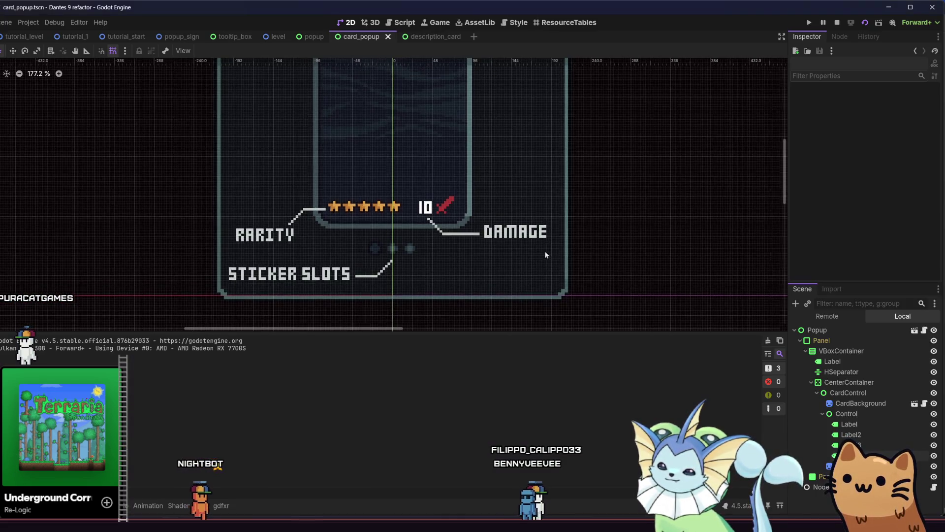
Move the CardBackground sprite up from y -2 to -17 with the arrow key.
{"action": "scroll", "coordinate": [539, 207], "scroll_direction": "down", "scroll_amount": 3}
{"action": "scroll", "coordinate": [518, 231], "scroll_direction": "up", "scroll_amount": 4}
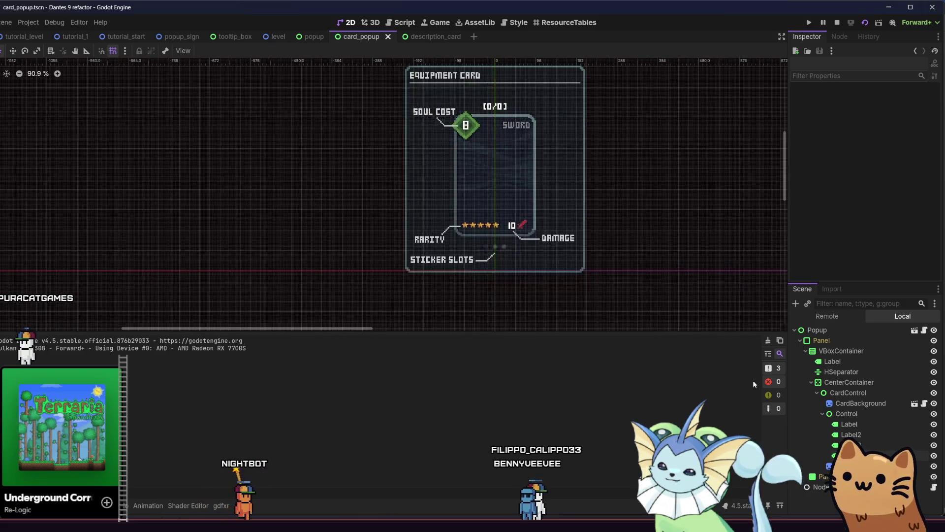
{"action": "left_click", "coordinate": [832, 405]}
{"action": "left_click", "coordinate": [13, 51]}
{"action": "scroll", "coordinate": [417, 170], "scroll_direction": "up", "scroll_amount": 1}
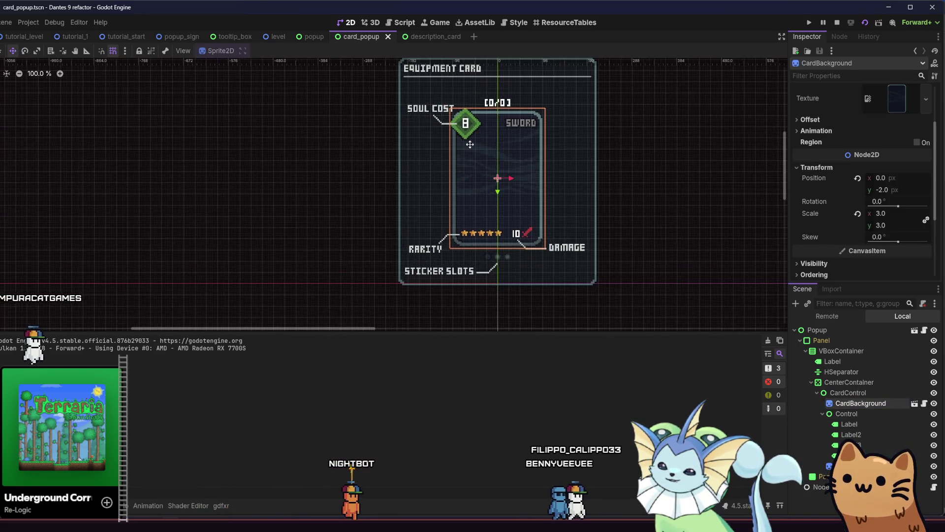
{"action": "key", "text": "Up"}
{"action": "key", "text": "Up"}
{"action": "key", "text": "Up"}
{"action": "key", "text": "Up"}
{"action": "key", "text": "Up"}
{"action": "key", "text": "Up"}
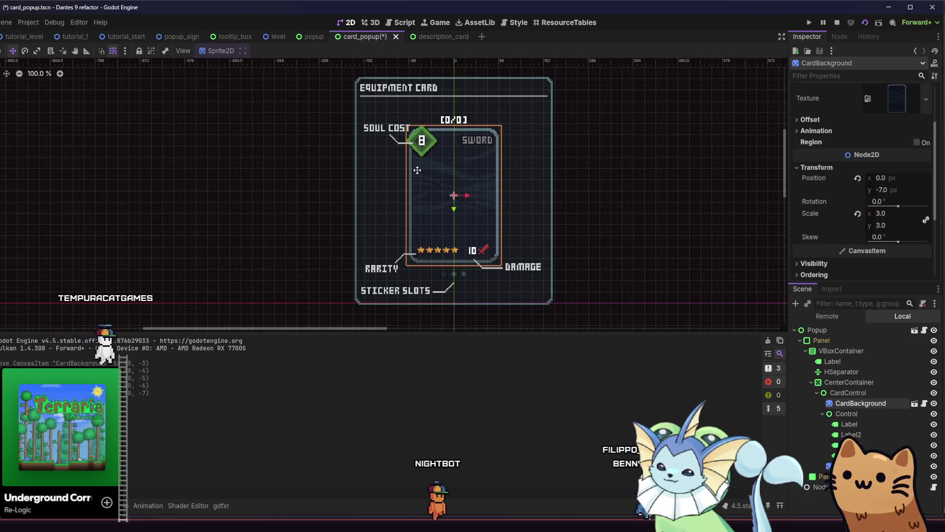
{"action": "key", "text": "Up"}
{"action": "key", "text": "Up"}
{"action": "key", "text": "Up"}
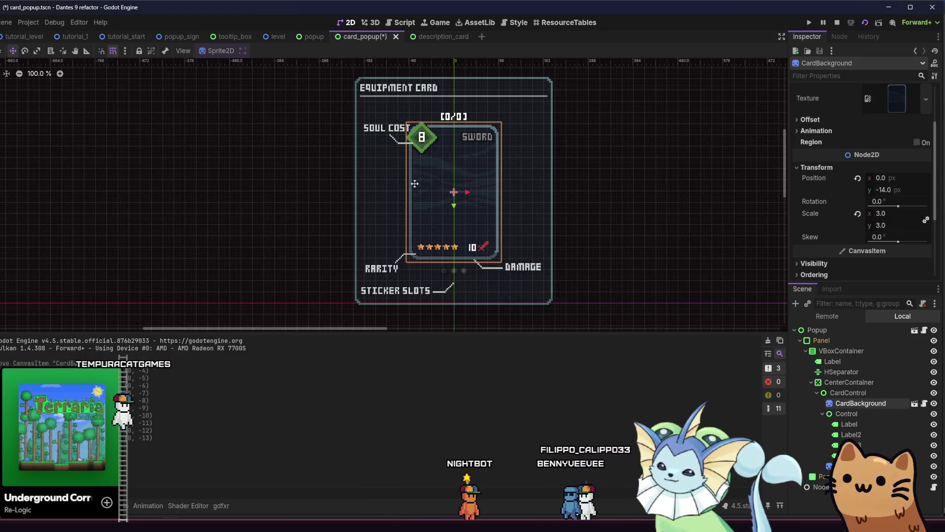
{"action": "key", "text": "Up"}
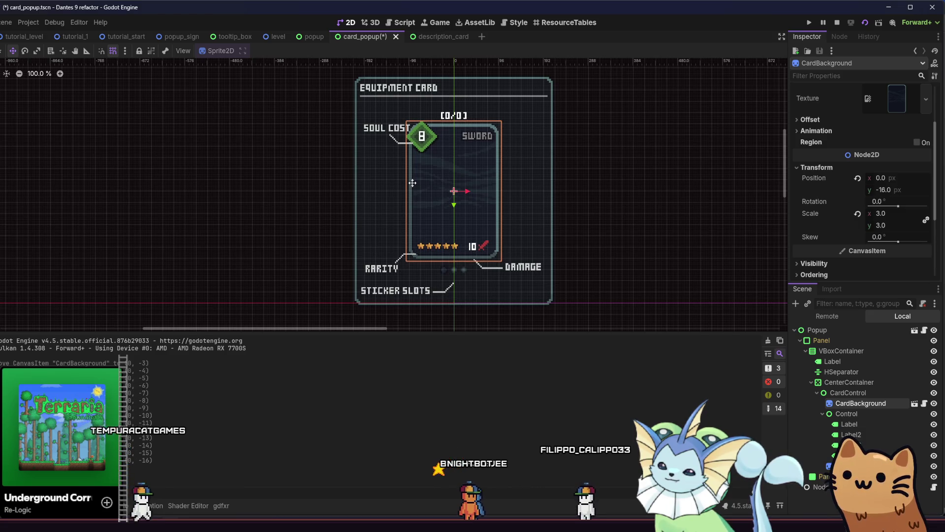
{"action": "scroll", "coordinate": [480, 191], "scroll_direction": "up", "scroll_amount": 4}
{"action": "scroll", "coordinate": [482, 191], "scroll_direction": "up", "scroll_amount": 3}
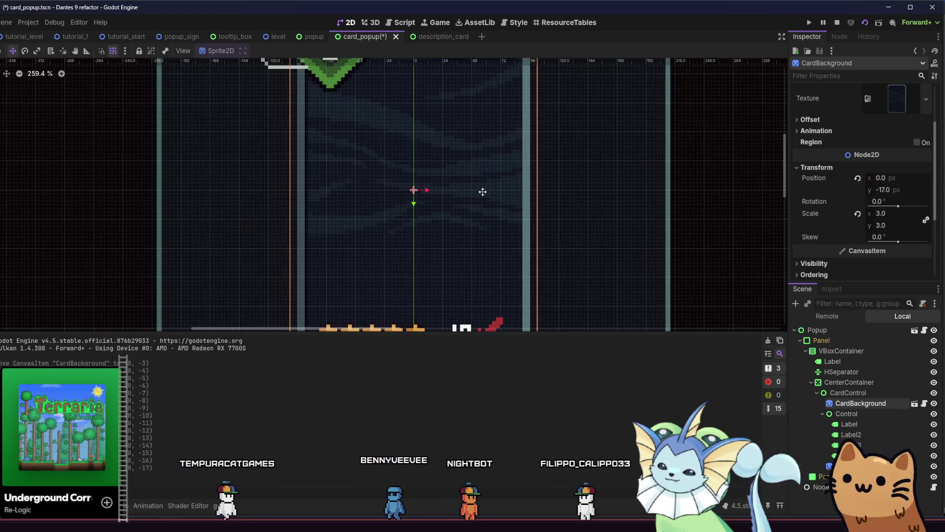
{"action": "scroll", "coordinate": [482, 192], "scroll_direction": "down", "scroll_amount": 9}
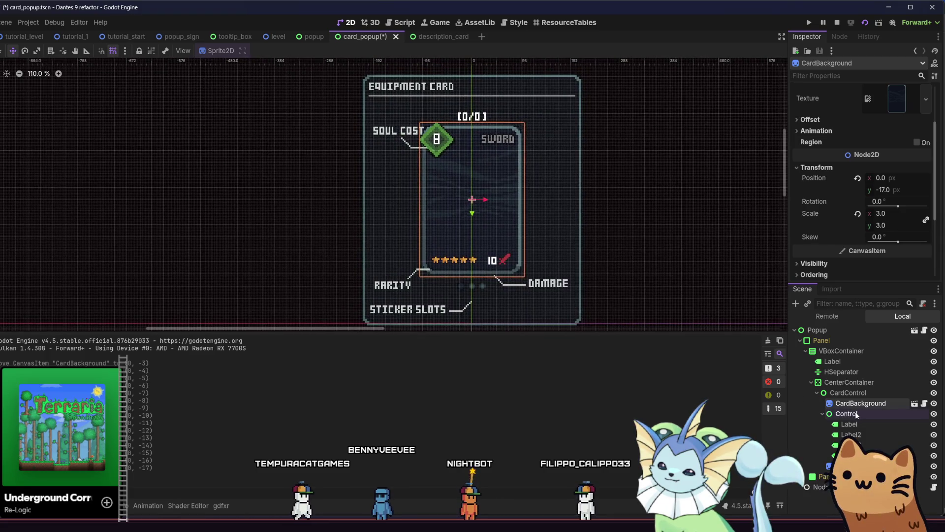
Select the Control node and the soul-cost item together.
{"action": "left_click", "coordinate": [846, 413]}
{"action": "left_click", "coordinate": [846, 466], "text": "ctrl"}
{"action": "scroll", "coordinate": [407, 182], "scroll_direction": "up", "scroll_amount": 5}
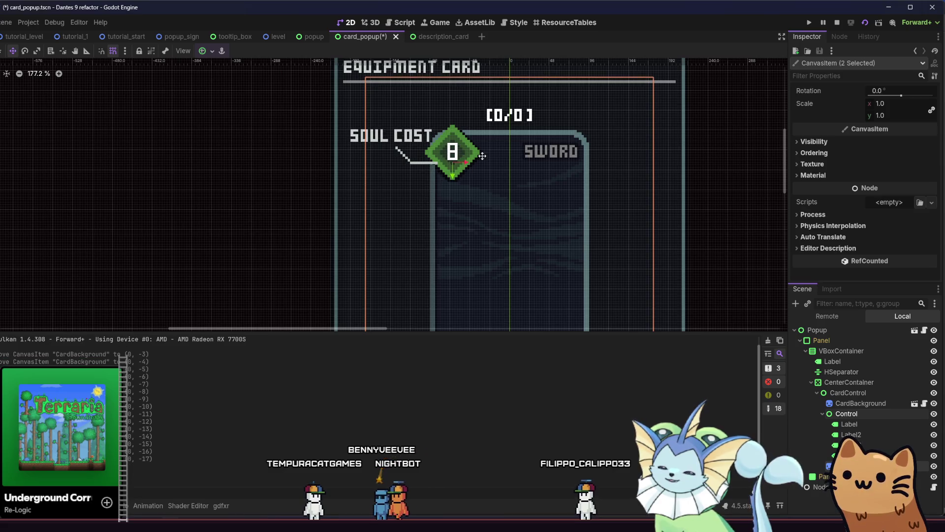
Nudge the soul-cost label and green diamond up four pixels, checking against the Aseprite reference.
{"action": "scroll", "coordinate": [483, 153], "scroll_direction": "up", "scroll_amount": 5}
{"action": "key", "text": "Up"}
{"action": "key", "text": "Up"}
{"action": "key", "text": "Up"}
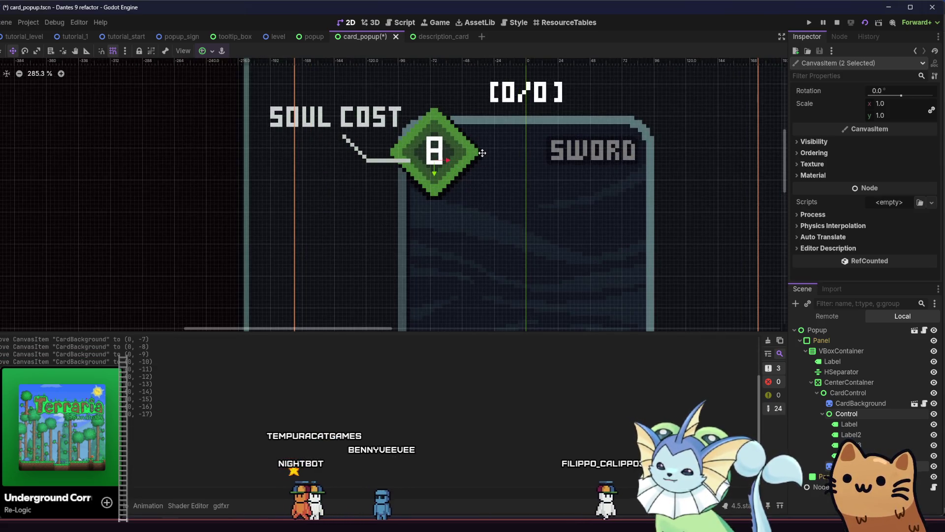
{"action": "key", "text": "Up"}
{"action": "key", "text": "Up"}
{"action": "key", "text": "Up"}
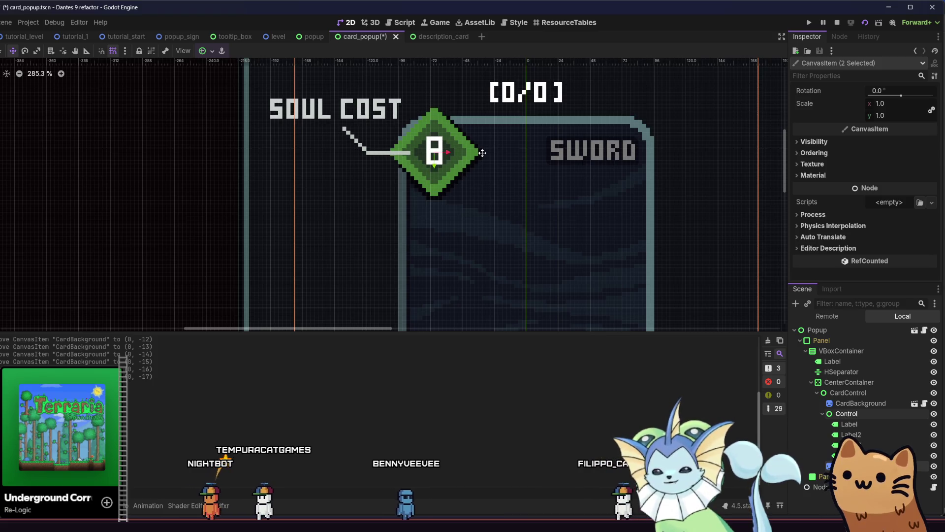
{"action": "key", "text": "Up"}
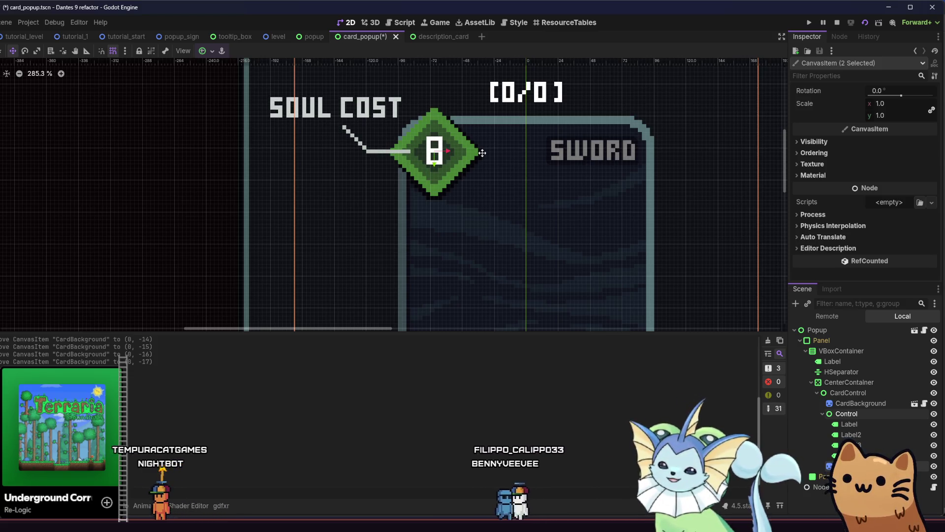
{"action": "key", "text": "Up"}
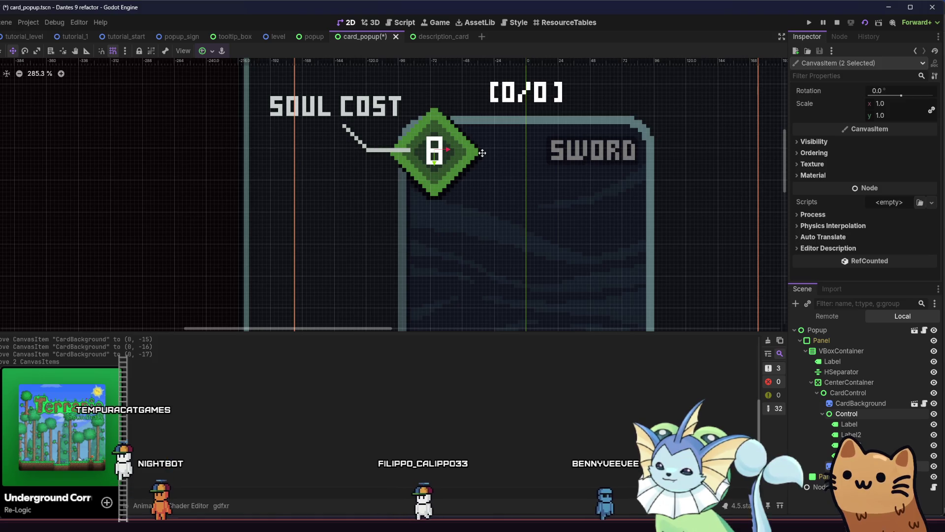
{"action": "scroll", "coordinate": [482, 154], "scroll_direction": "down", "scroll_amount": 1}
{"action": "scroll", "coordinate": [433, 120], "scroll_direction": "down", "scroll_amount": 6}
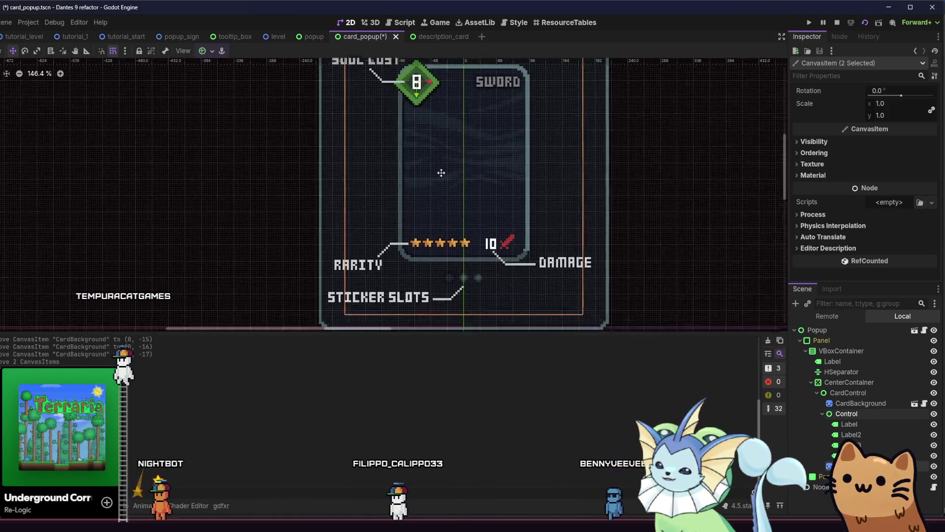
{"action": "scroll", "coordinate": [506, 220], "scroll_direction": "up", "scroll_amount": 5}
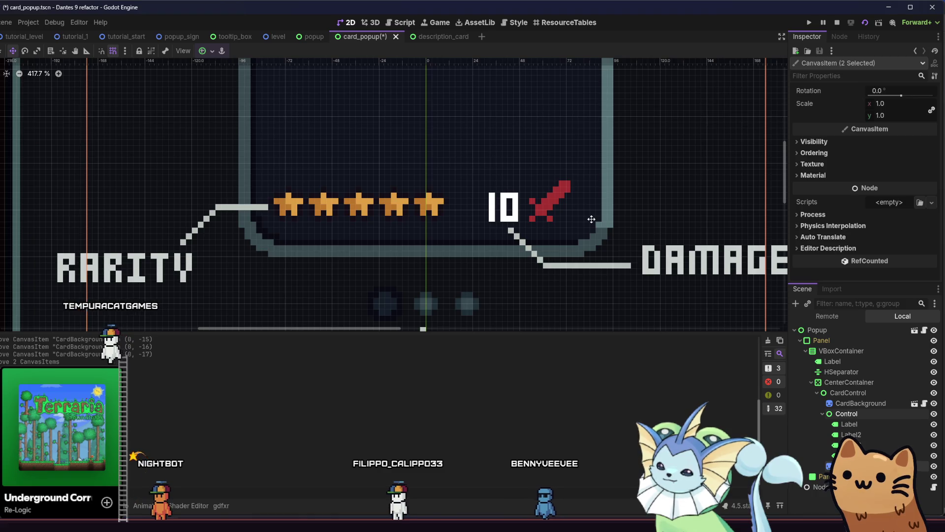
{"action": "key", "text": "alt+Tab"}
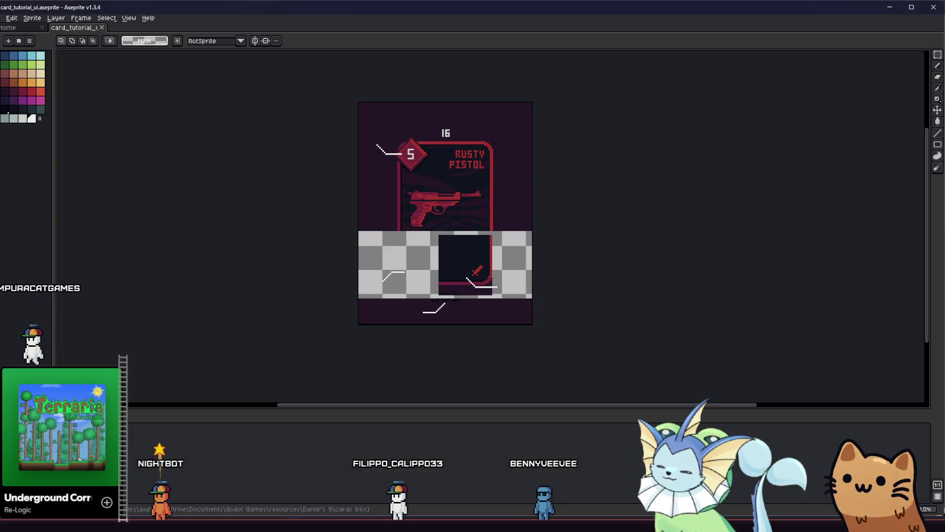
{"action": "scroll", "coordinate": [458, 274], "scroll_direction": "up", "scroll_amount": 5}
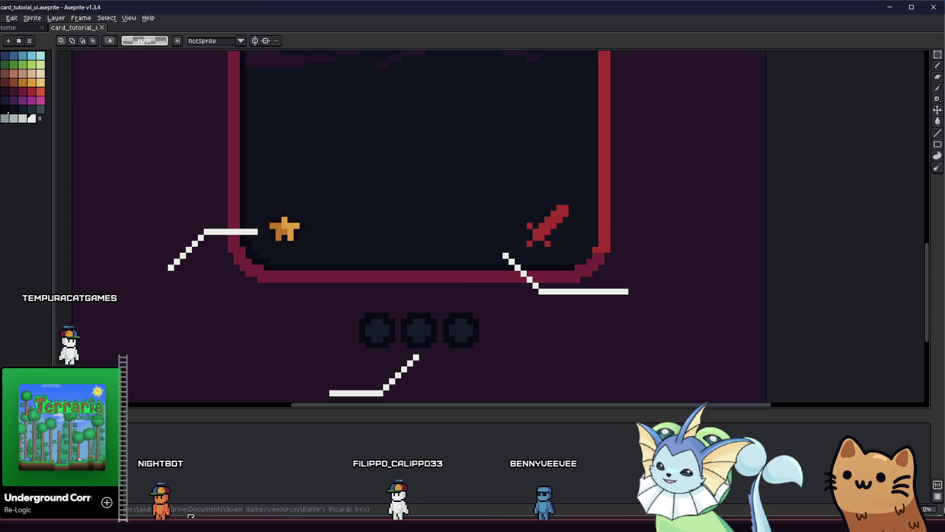
{"action": "key", "text": "alt+Tab"}
{"action": "scroll", "coordinate": [295, 270], "scroll_direction": "down", "scroll_amount": 5}
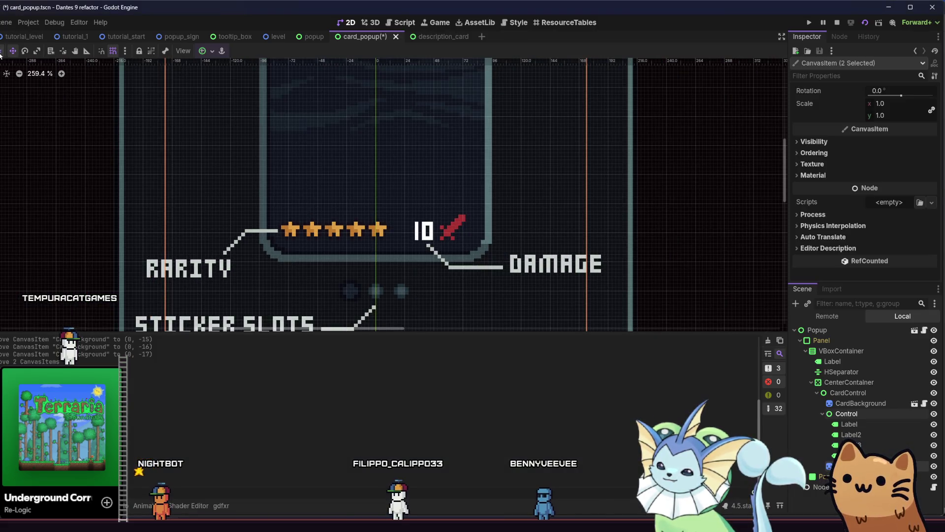
Deselect everything and save the card_popup scene.
{"action": "left_click", "coordinate": [81, 199]}
{"action": "scroll", "coordinate": [148, 216], "scroll_direction": "down", "scroll_amount": 8}
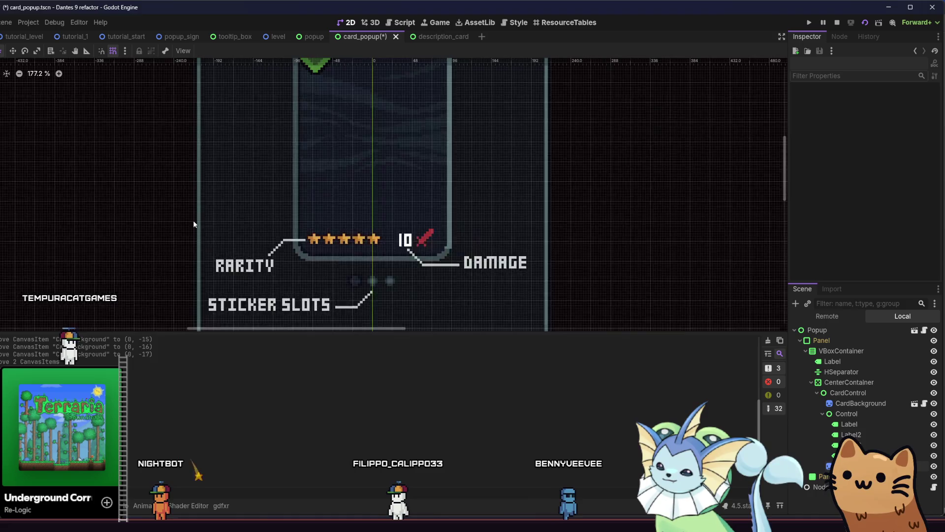
{"action": "key", "text": "ctrl+s"}
{"action": "scroll", "coordinate": [217, 211], "scroll_direction": "down", "scroll_amount": 1}
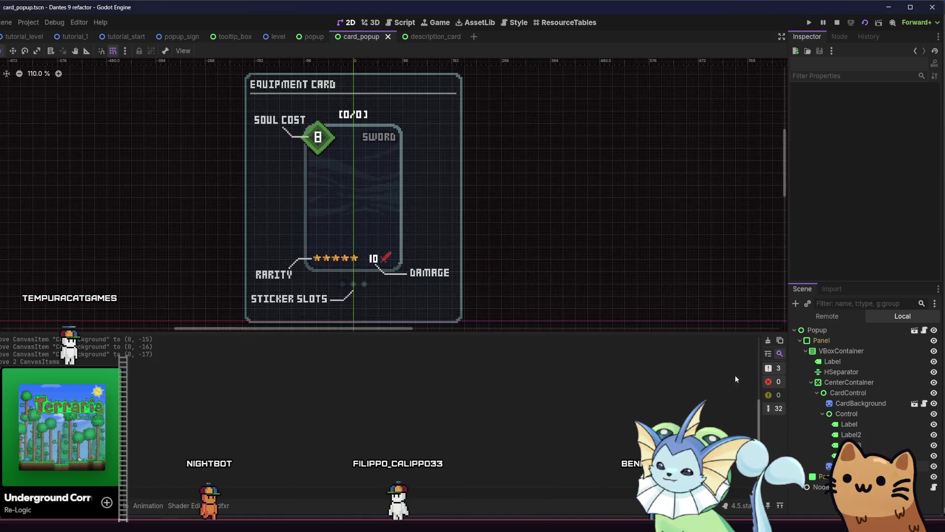
Set CenterContainer's custom minimum size to 400 × 400, save, and launch a test run.
{"action": "left_click", "coordinate": [852, 383]}
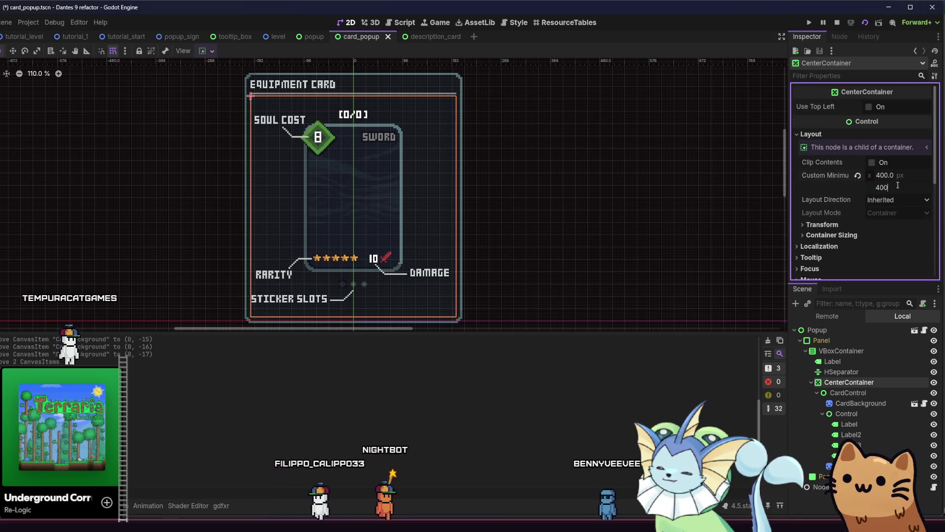
{"action": "key", "text": "Return"}
{"action": "left_click", "coordinate": [581, 182]}
{"action": "key", "text": "ctrl+s"}
{"action": "left_click_drag", "start_coordinate": [558, 212], "coordinate": [651, 207]}
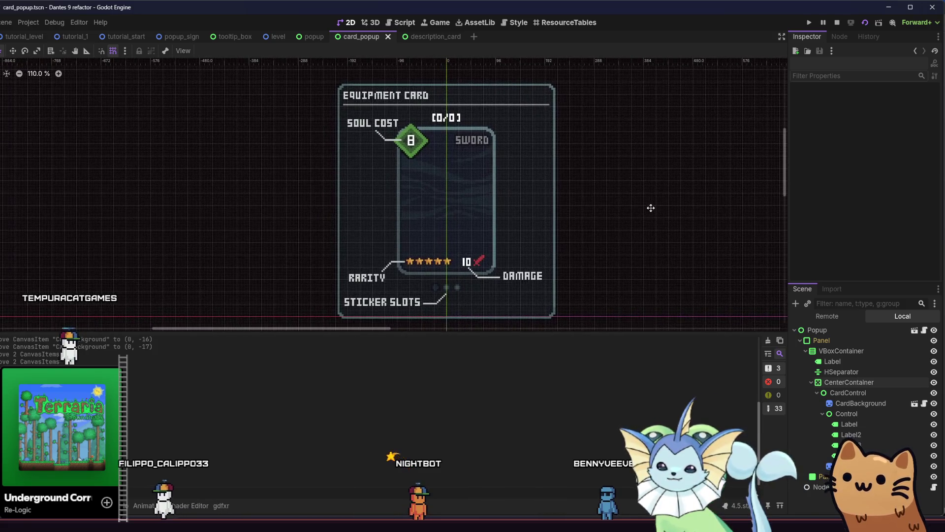
{"action": "left_click", "coordinate": [865, 23]}
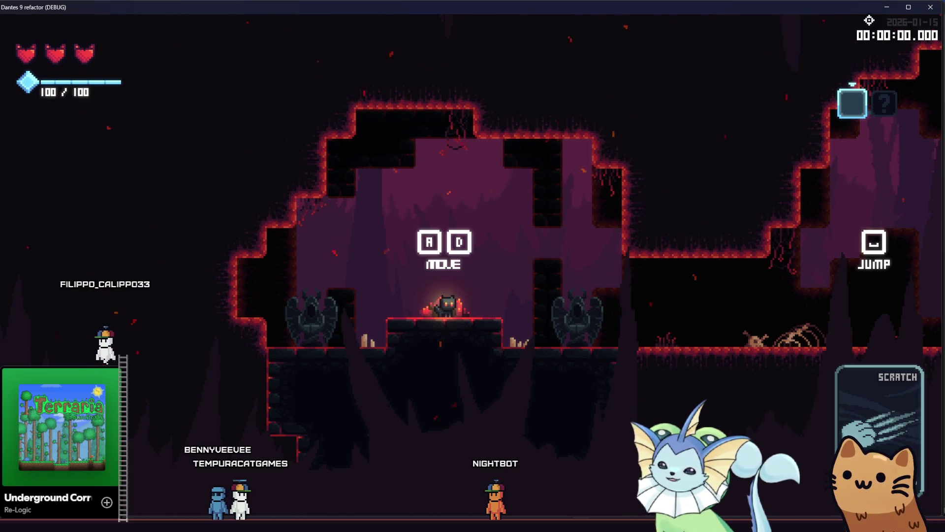
Run and jump the cat through the cave to the signpost showing the Rusty Pistol card.
{"action": "key", "text": "d"}
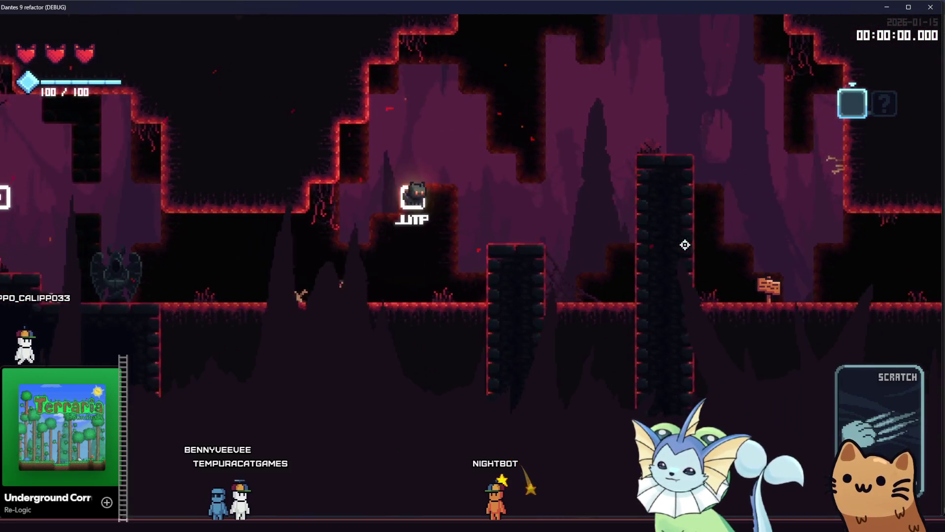
{"action": "key", "text": "space"}
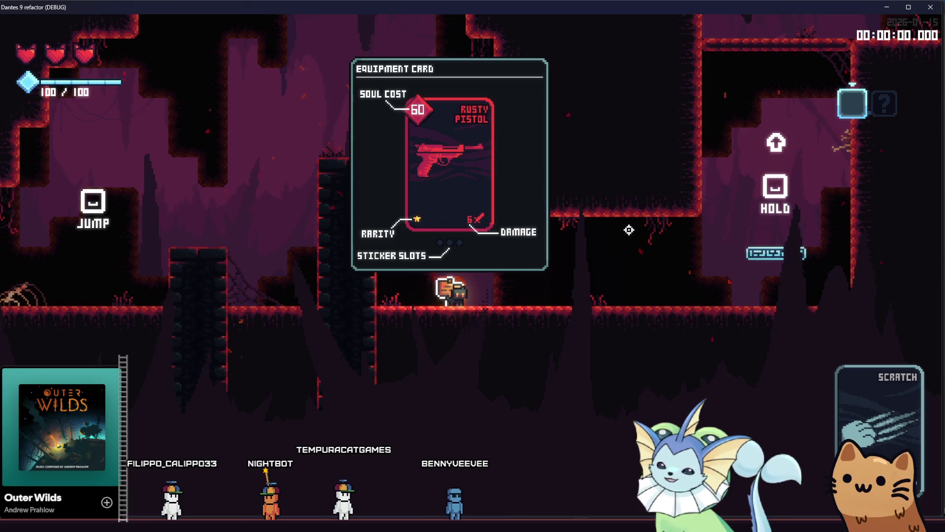
Walk back and forth past the signpost to show and hide its card popup.
{"action": "key", "text": "d"}
{"action": "key", "text": "a"}
{"action": "key", "text": "d"}
{"action": "key", "text": "a"}
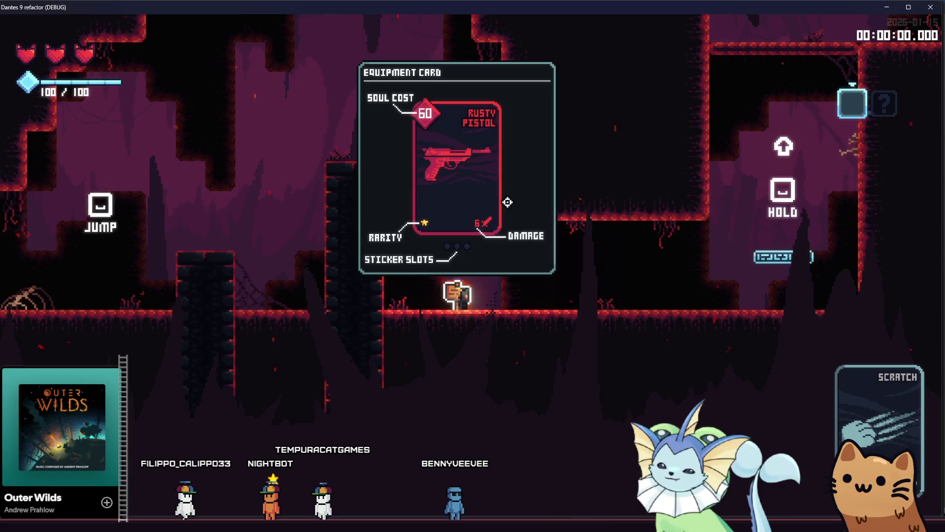
{"action": "key", "text": "d"}
{"action": "key", "text": "a"}
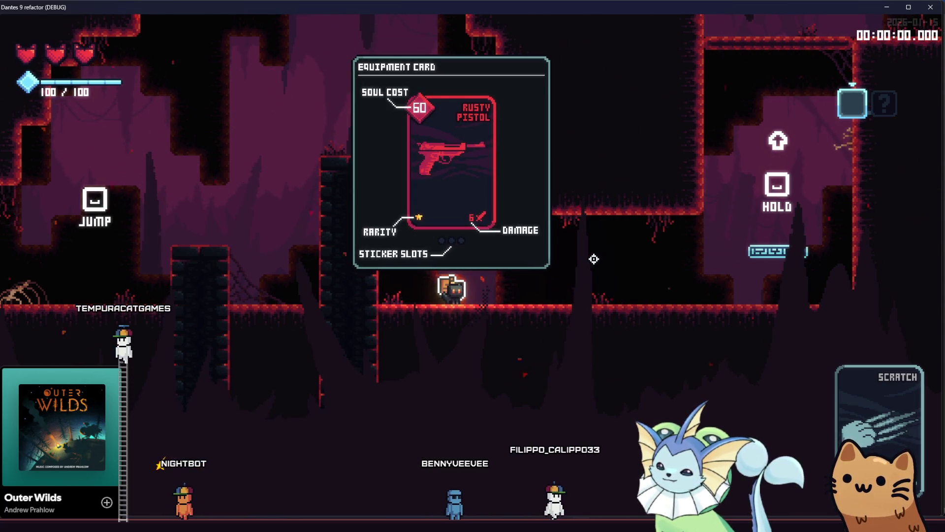
Recheck the card beside the sign, confirm it hides mid-jump, then open the pause Collection page.
{"action": "key", "text": "d"}
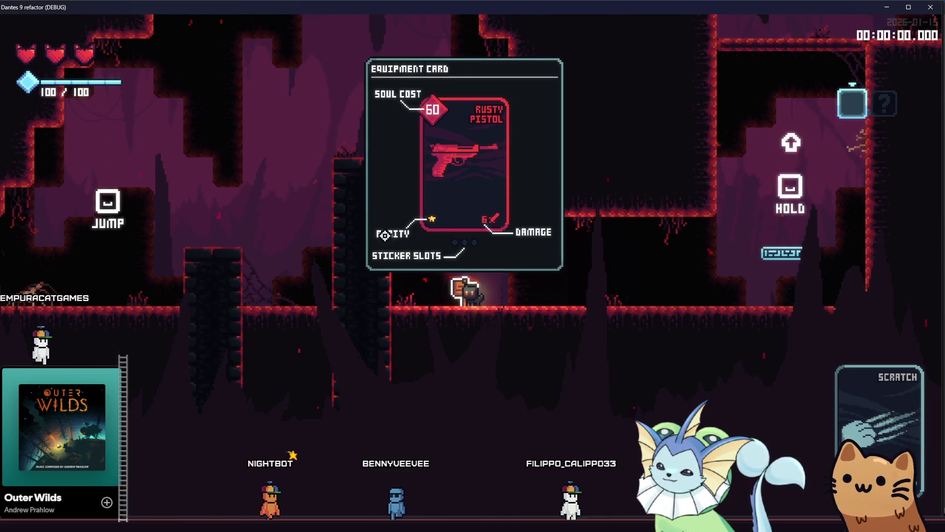
{"action": "key", "text": "d"}
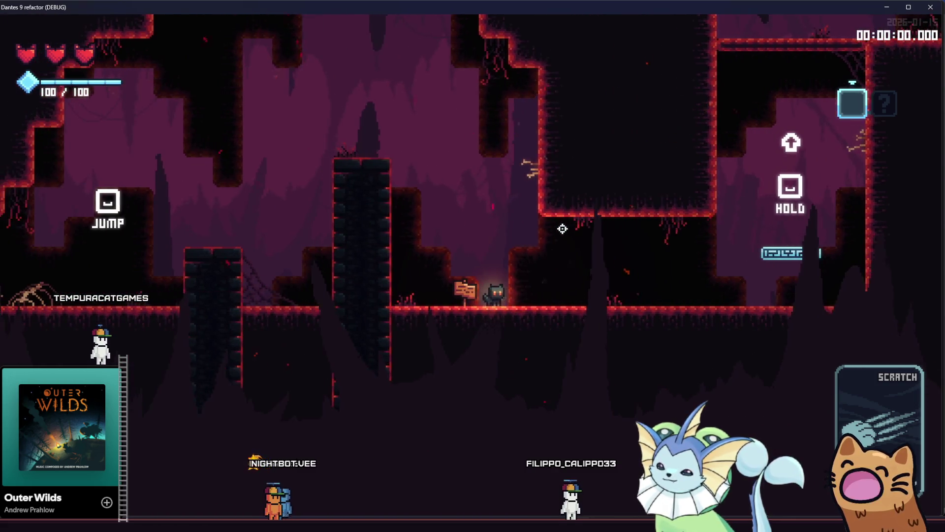
{"action": "key", "text": "a"}
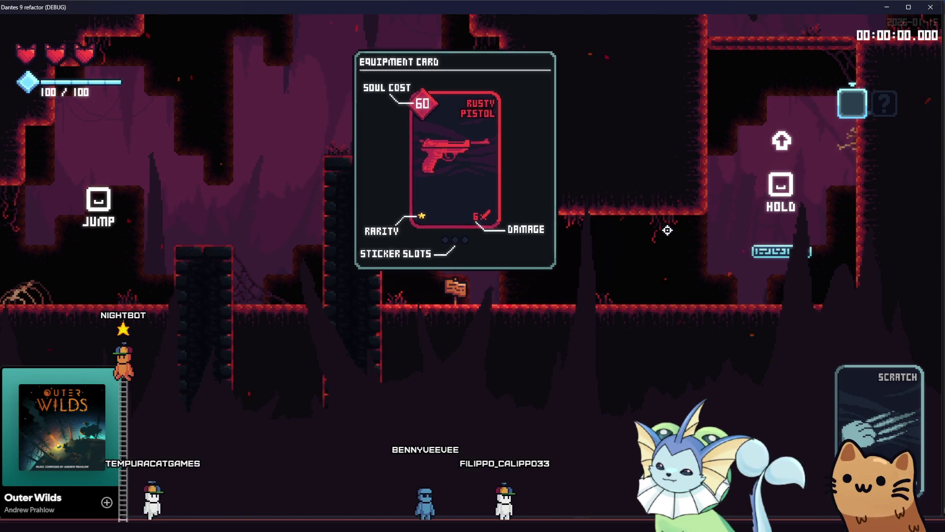
{"action": "key", "text": "space"}
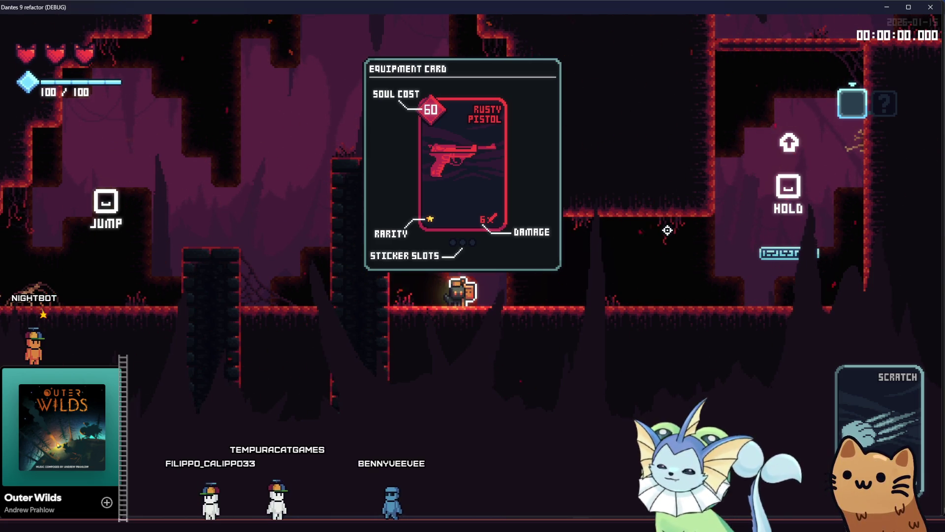
{"action": "key", "text": "Escape"}
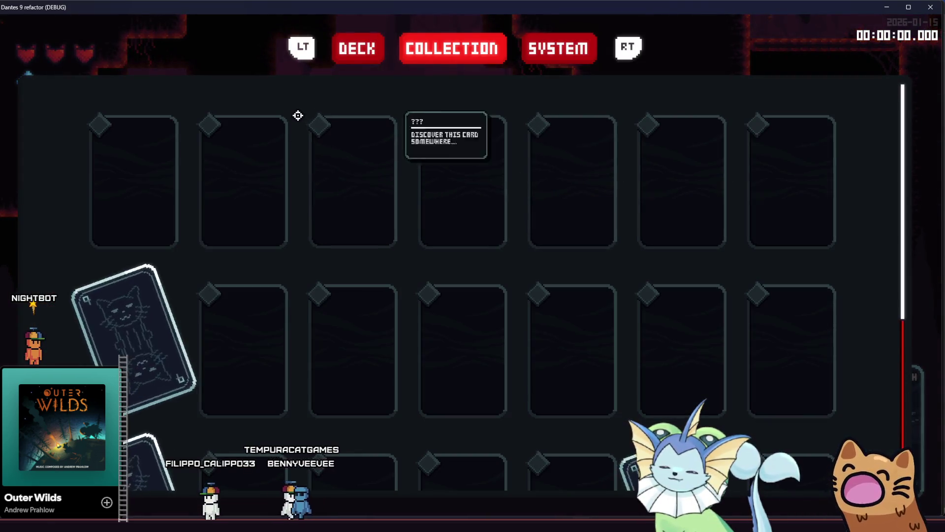
{"action": "scroll", "coordinate": [282, 141], "scroll_direction": "down", "scroll_amount": 1}
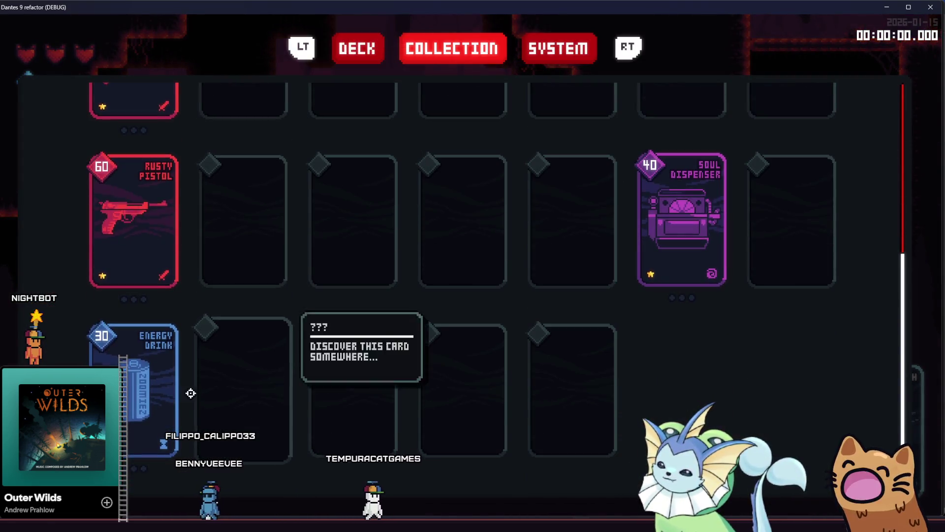
{"action": "mouse_move", "coordinate": [170, 393]}
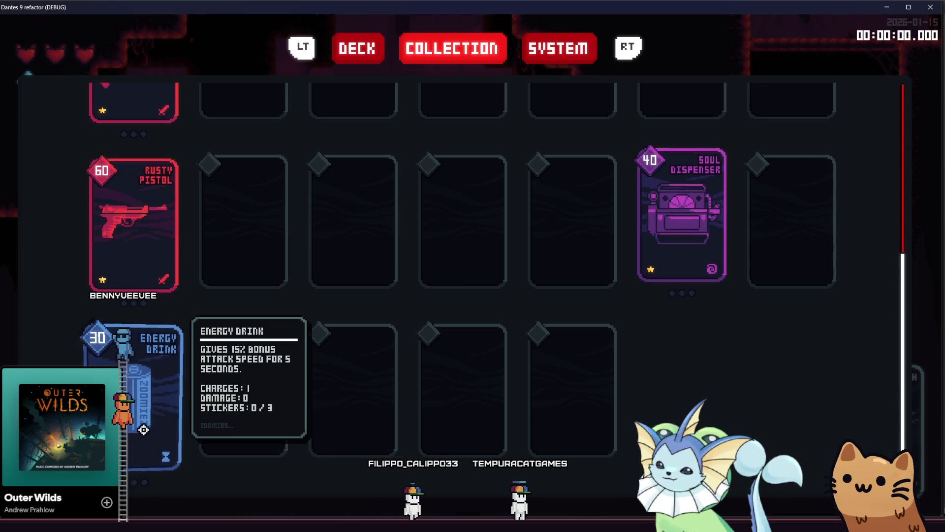
{"action": "mouse_move", "coordinate": [734, 329]}
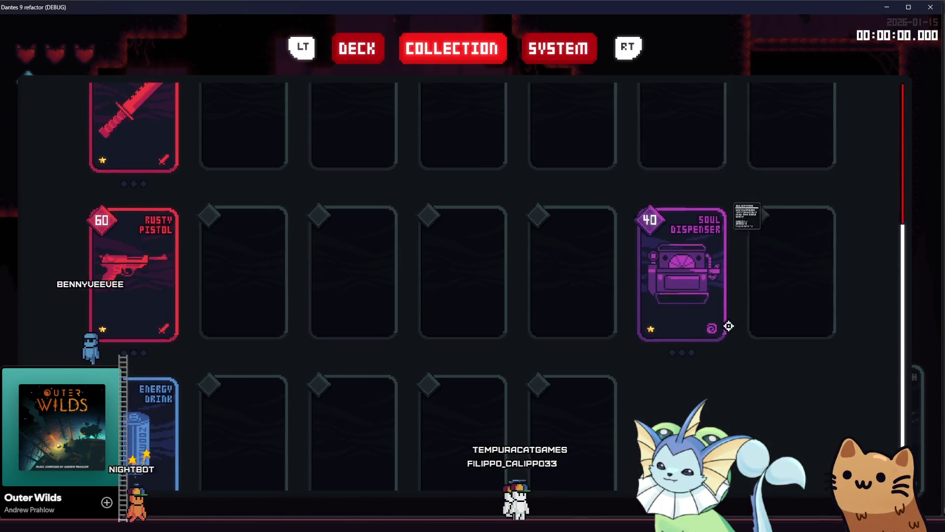
{"action": "scroll", "coordinate": [680, 288], "scroll_direction": "up", "scroll_amount": 2}
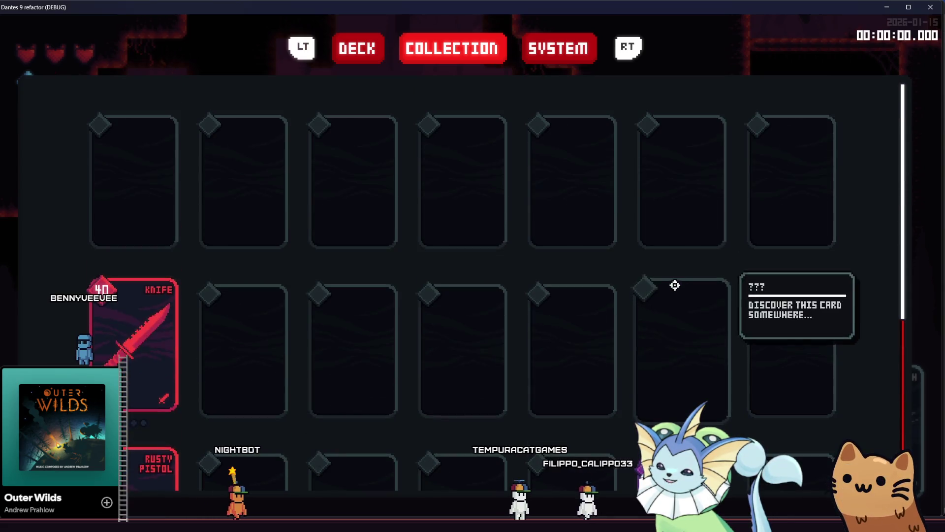
{"action": "key", "text": "Escape"}
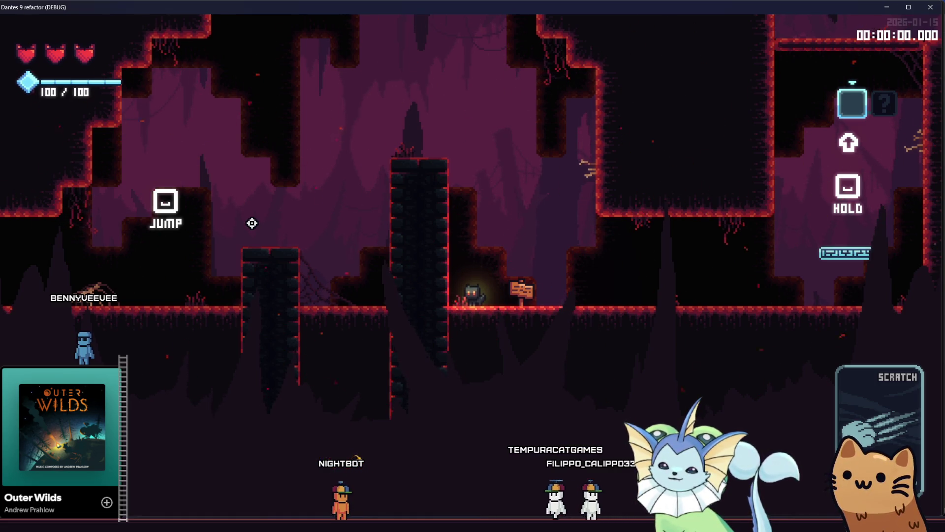
{"action": "key", "text": "Escape"}
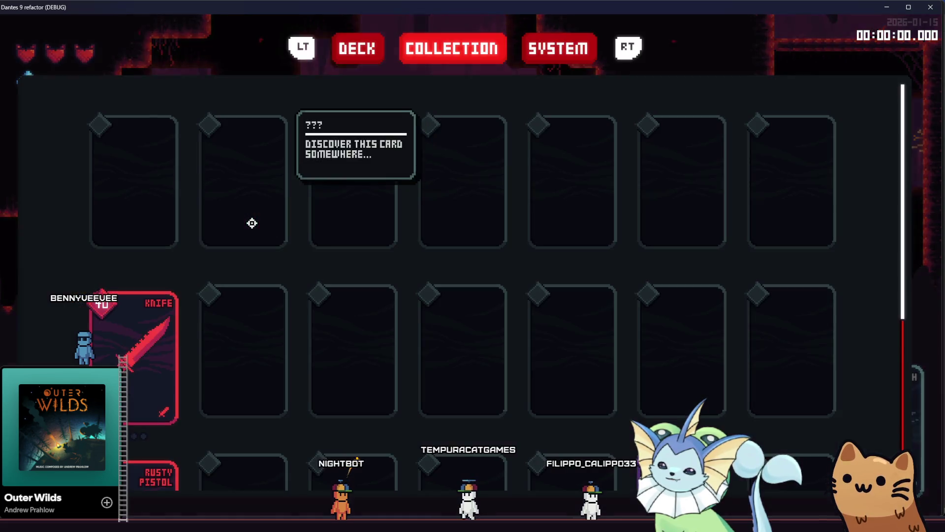
{"action": "scroll", "coordinate": [353, 242], "scroll_direction": "down", "scroll_amount": 3}
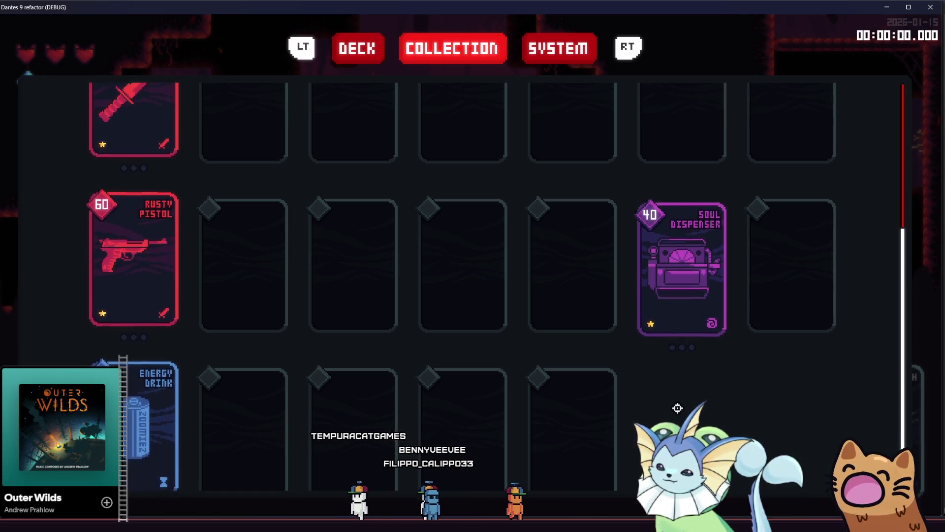
{"action": "scroll", "coordinate": [142, 282], "scroll_direction": "up", "scroll_amount": 2}
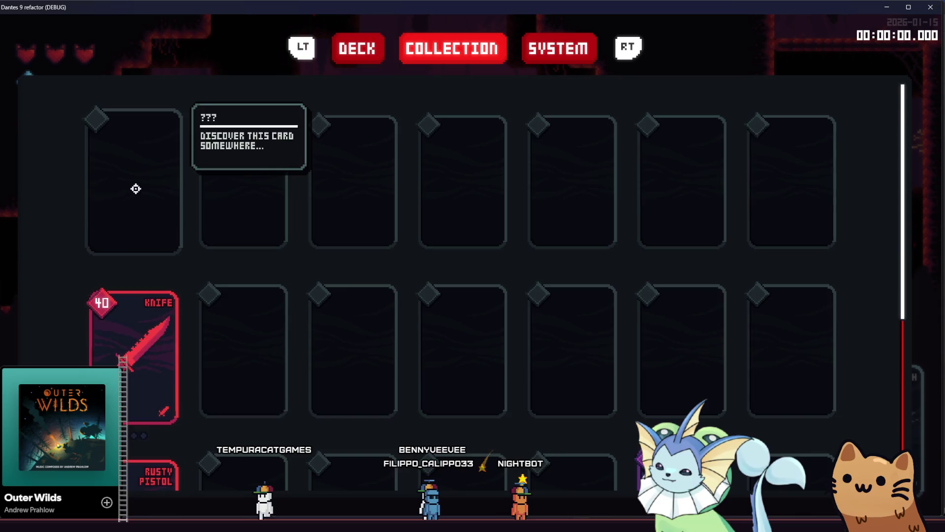
{"action": "scroll", "coordinate": [135, 186], "scroll_direction": "down", "scroll_amount": 3}
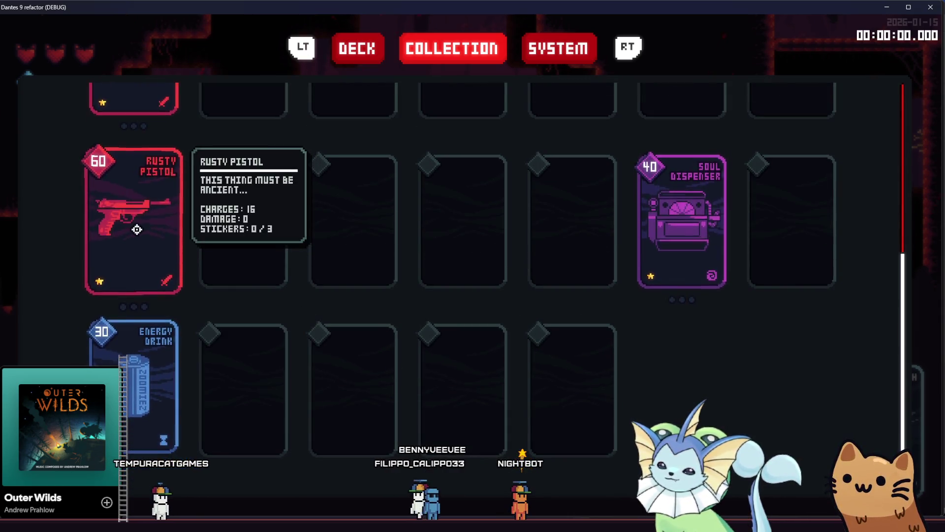
{"action": "scroll", "coordinate": [131, 197], "scroll_direction": "up", "scroll_amount": 2}
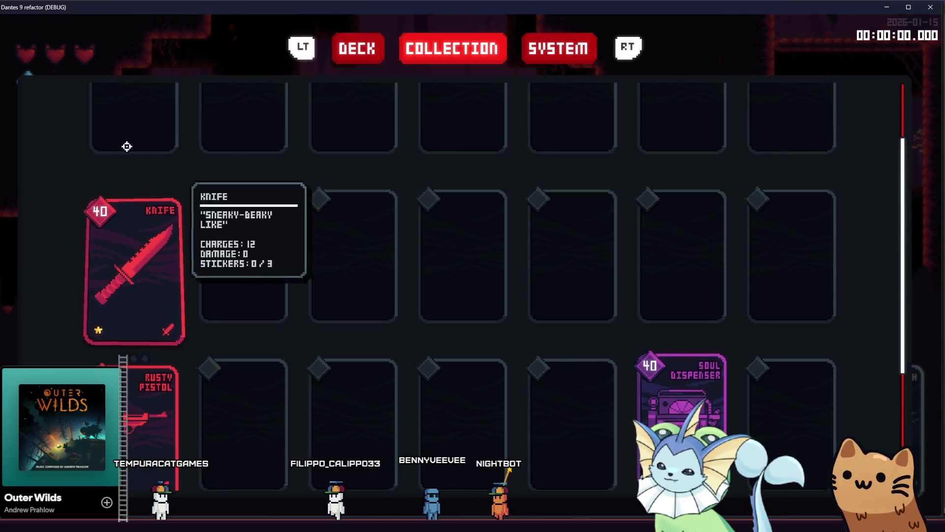
{"action": "scroll", "coordinate": [129, 131], "scroll_direction": "up", "scroll_amount": 1}
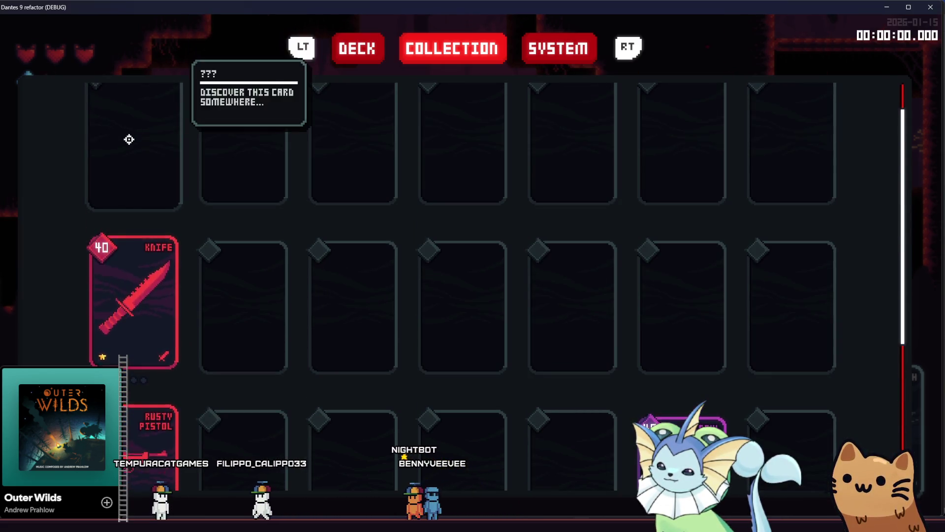
{"action": "scroll", "coordinate": [129, 140], "scroll_direction": "down", "scroll_amount": 2}
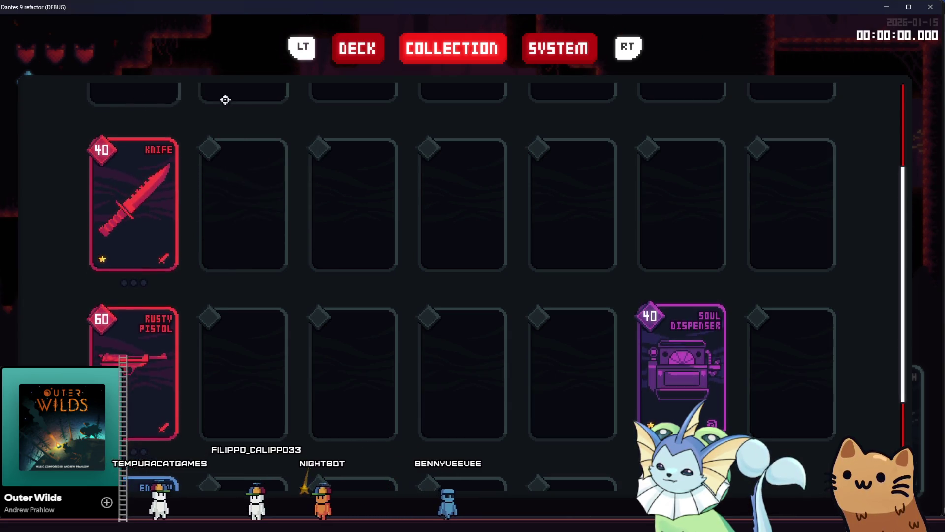
{"action": "scroll", "coordinate": [245, 199], "scroll_direction": "up", "scroll_amount": 3}
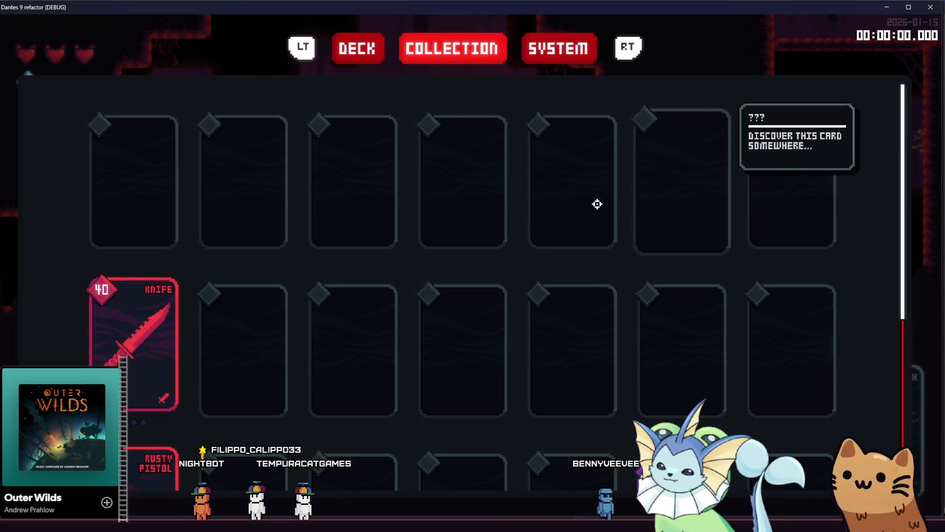
{"action": "left_click", "coordinate": [373, 51]}
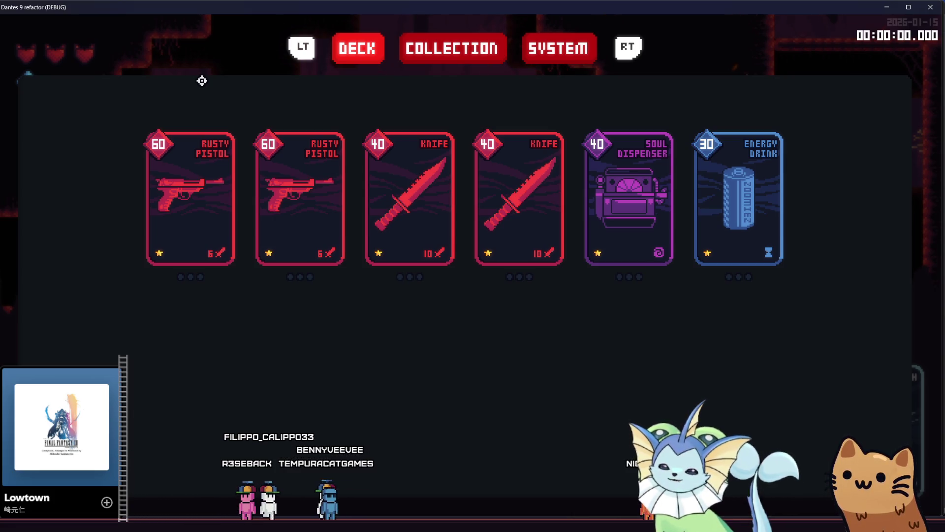
Close the debug game window to return to the card_popup scene in the editor.
{"action": "left_click", "coordinate": [917, 14]}
{"action": "scroll", "coordinate": [283, 165], "scroll_direction": "down", "scroll_amount": 2}
Save the card_popup scene and bring up GitHub Desktop's 24 changed files.
{"action": "key", "text": "ctrl+s"}
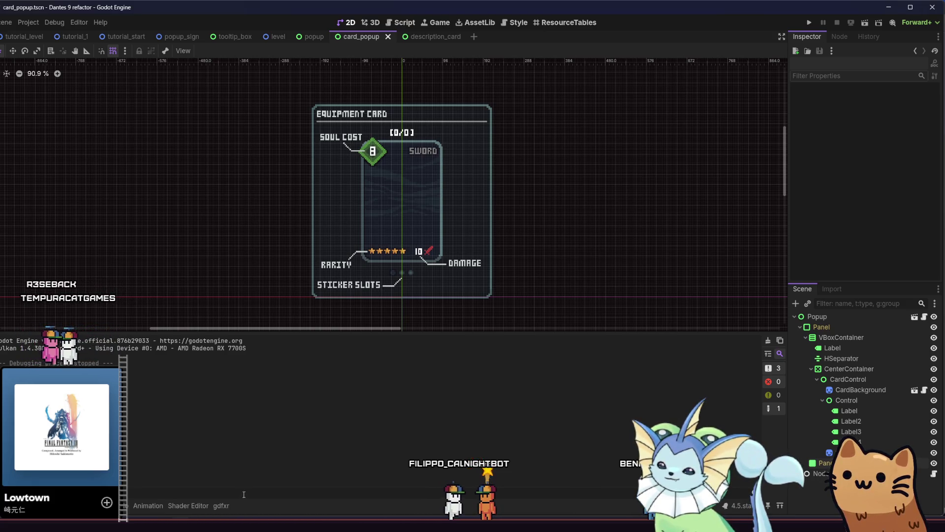
{"action": "key", "text": "F6"}
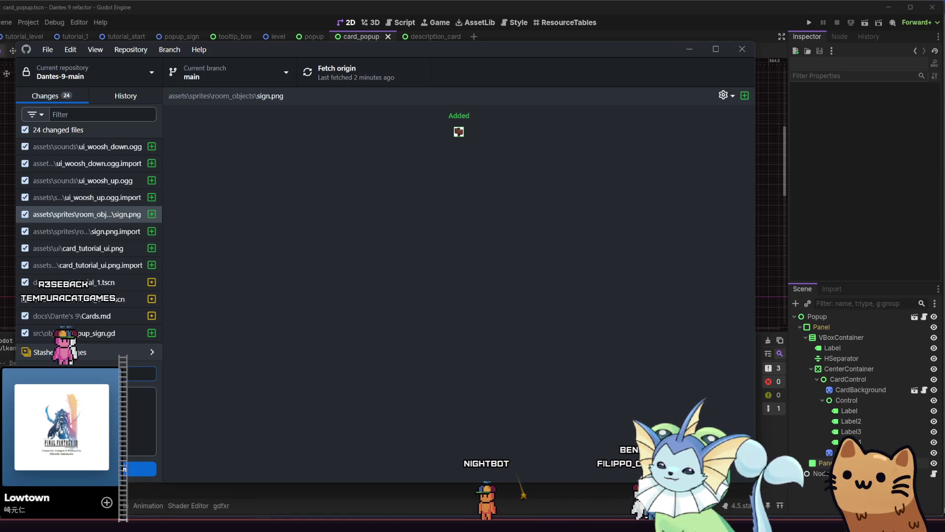
Commit the changed files to main, then close GitHub Desktop to return to Godot.
{"action": "key", "text": "ctrl+Return"}
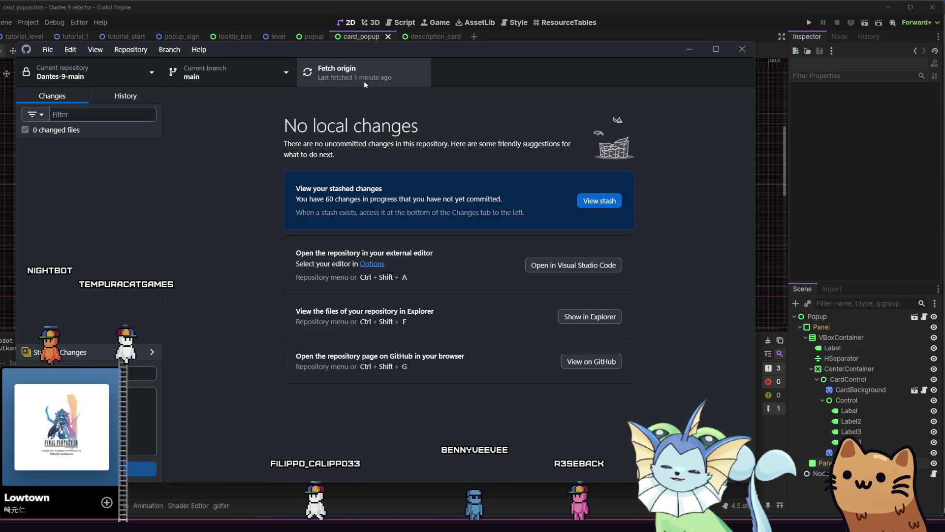
{"action": "left_click", "coordinate": [747, 49]}
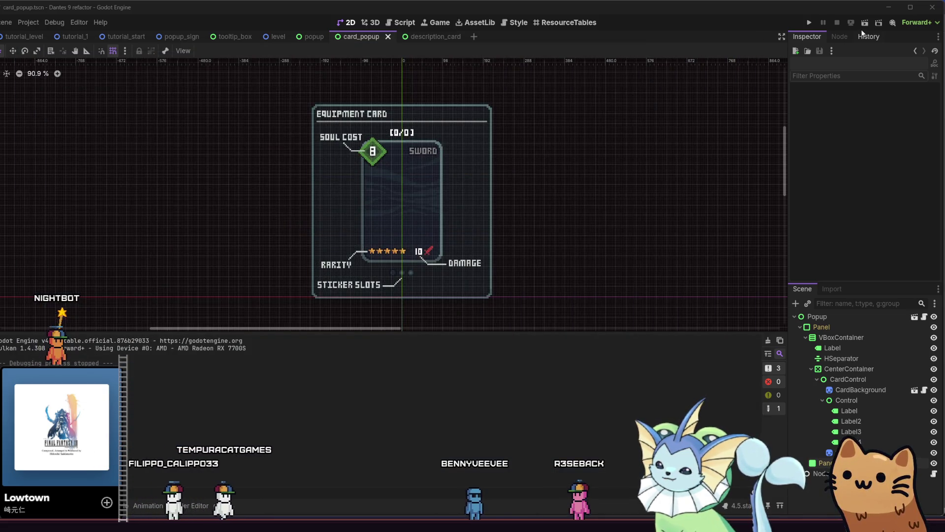
{"action": "left_click", "coordinate": [850, 442]}
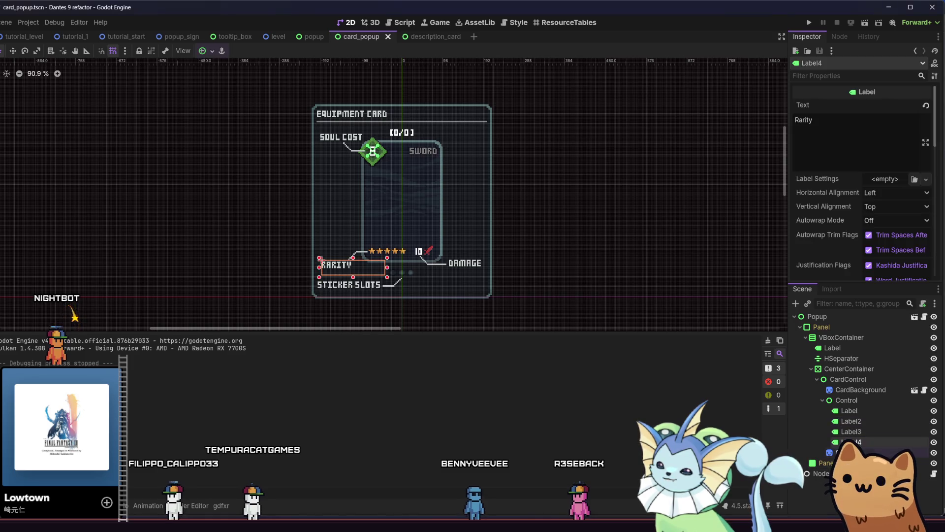
{"action": "left_click", "coordinate": [847, 452]}
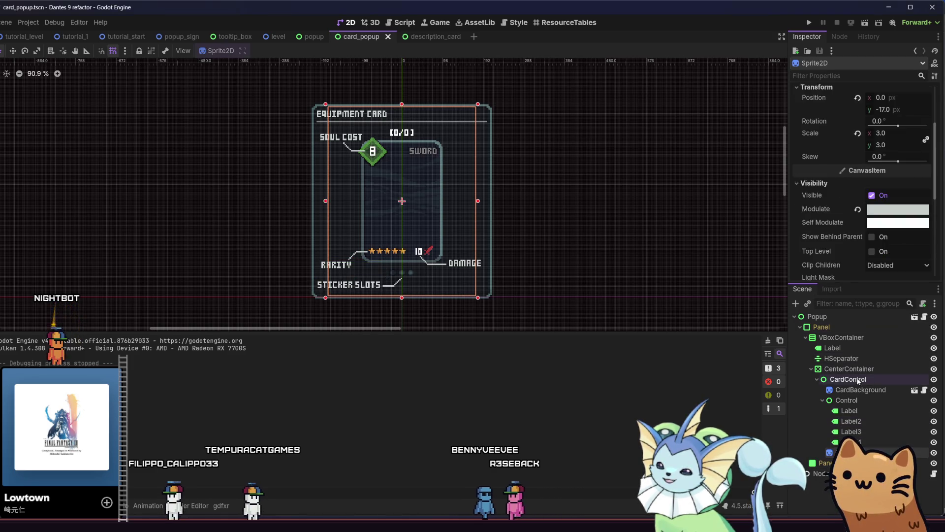
{"action": "left_click", "coordinate": [422, 37]}
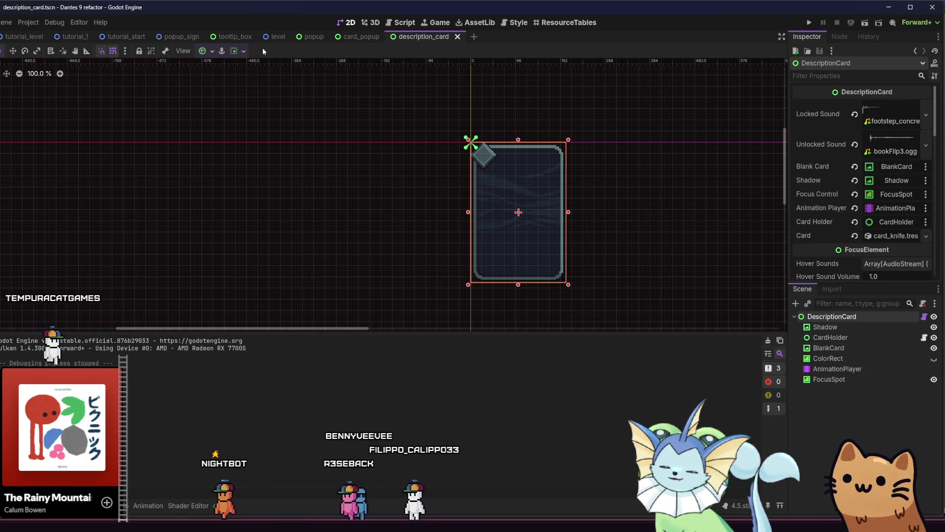
{"action": "left_click", "coordinate": [308, 38]}
{"action": "left_click", "coordinate": [359, 37]}
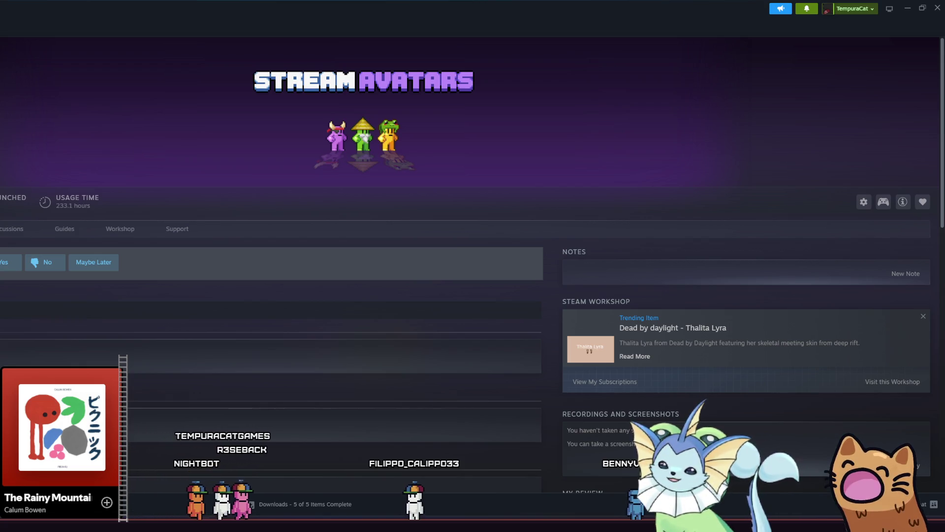
Minimize the Steam Stream Avatars window to bring the Godot editor back.
{"action": "left_click", "coordinate": [907, 6]}
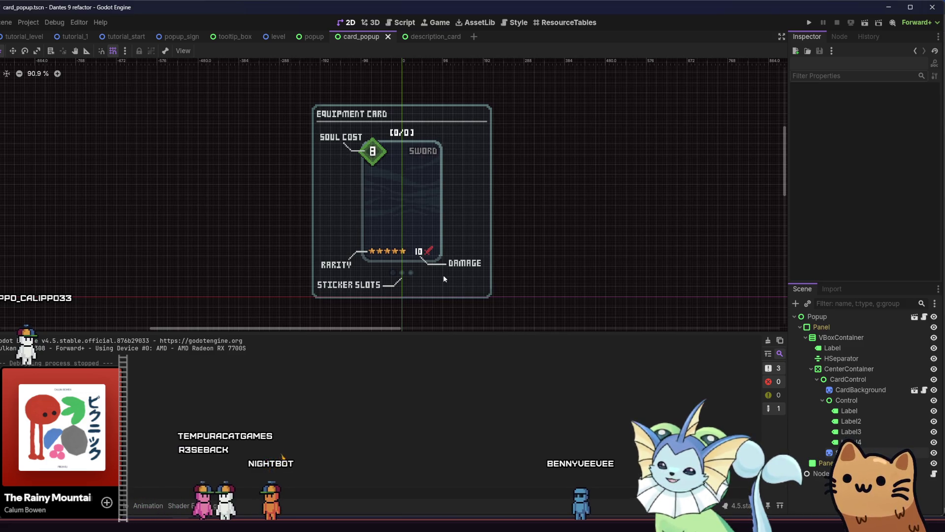
{"action": "left_click_drag", "start_coordinate": [480, 238], "coordinate": [483, 243]}
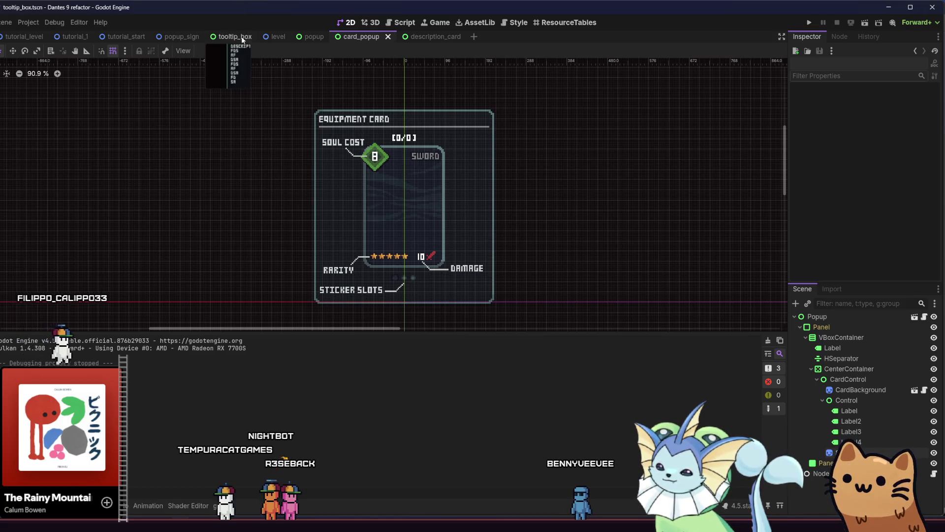
{"action": "left_click", "coordinate": [243, 37]}
{"action": "scroll", "coordinate": [542, 197], "scroll_direction": "up", "scroll_amount": 2}
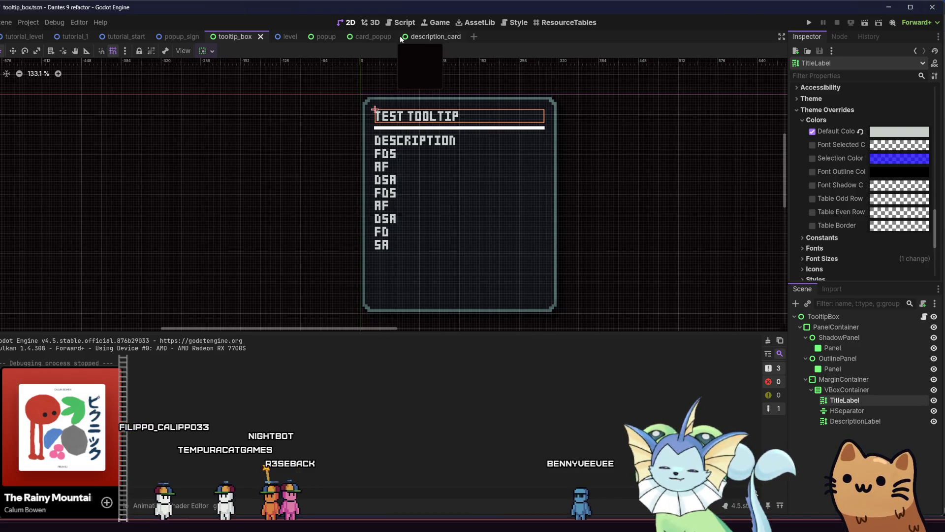
{"action": "left_click", "coordinate": [379, 37]}
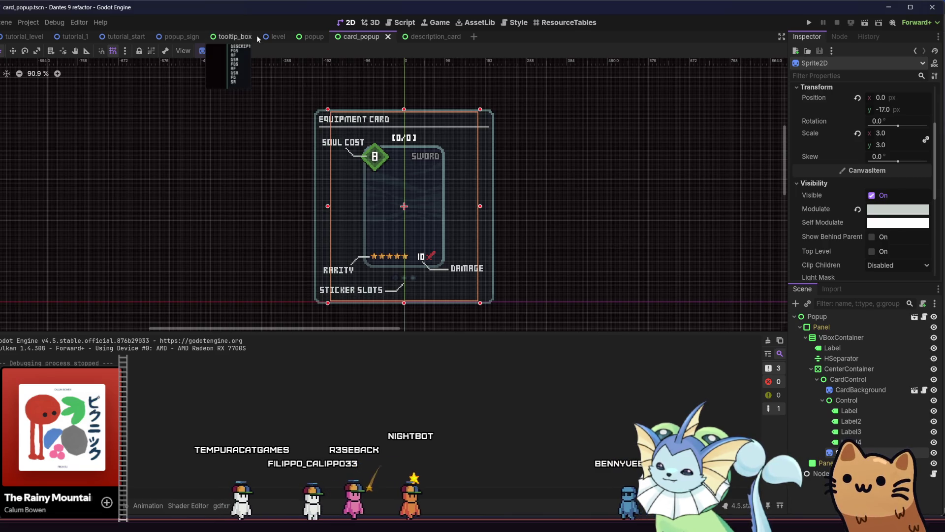
{"action": "left_click", "coordinate": [178, 37]}
{"action": "left_click", "coordinate": [234, 36]}
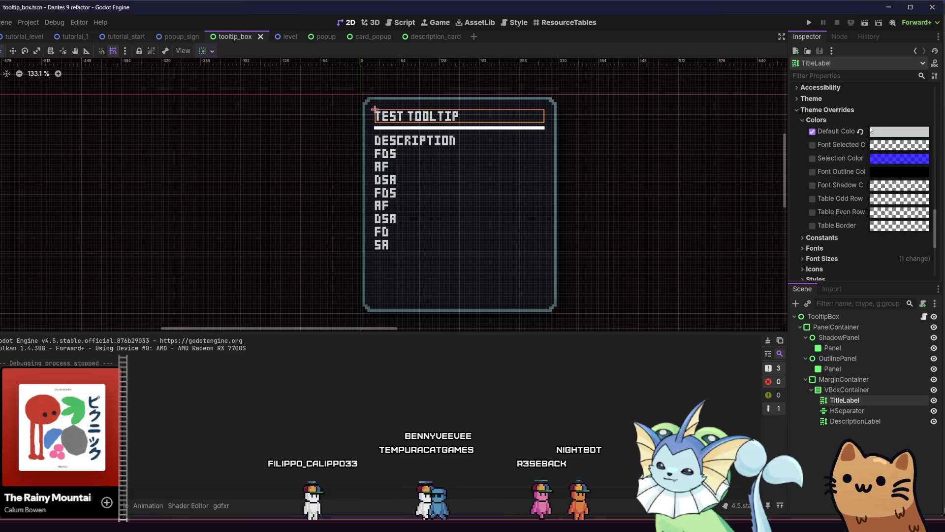
{"action": "right_click", "coordinate": [827, 129]}
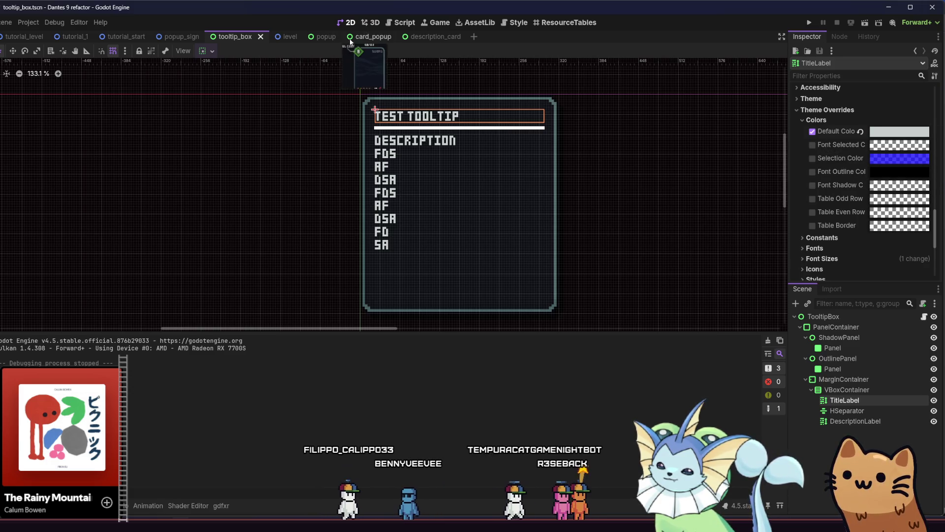
{"action": "left_click", "coordinate": [371, 38]}
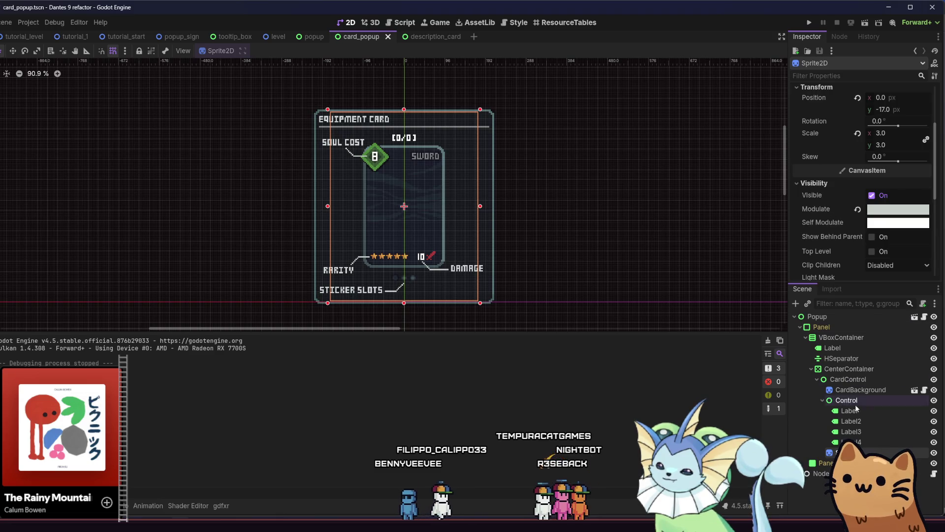
{"action": "left_click", "coordinate": [854, 442]}
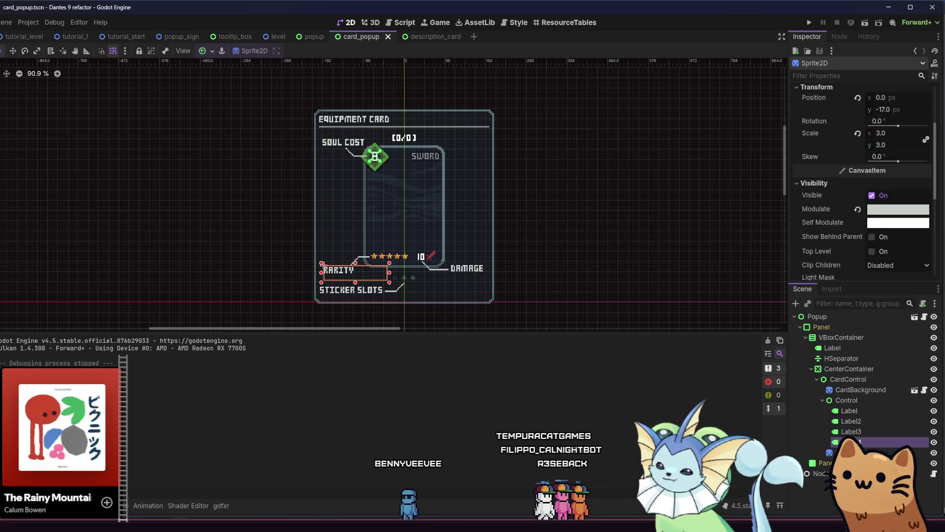
Inspect the Rarity label's overridden theme colours, then collapse them again.
{"action": "scroll", "coordinate": [812, 197], "scroll_direction": "down", "scroll_amount": 10}
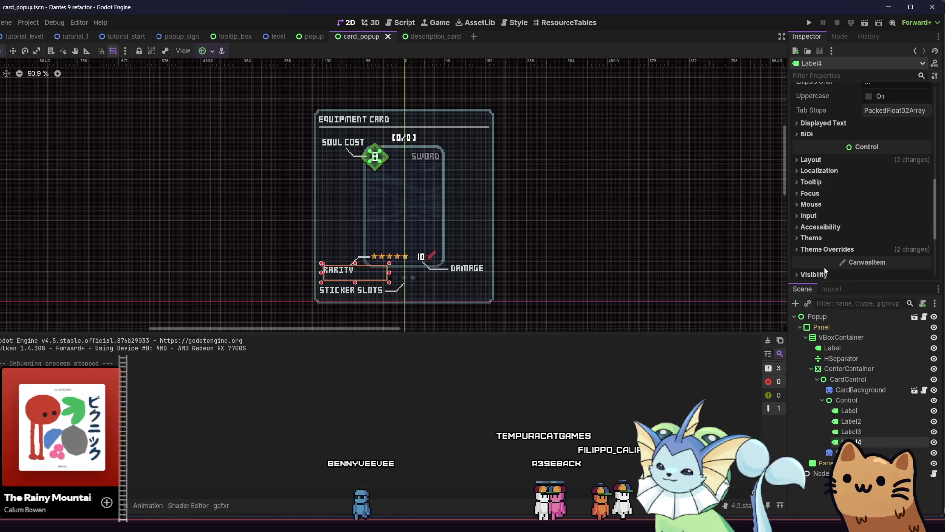
{"action": "scroll", "coordinate": [820, 196], "scroll_direction": "down", "scroll_amount": 3}
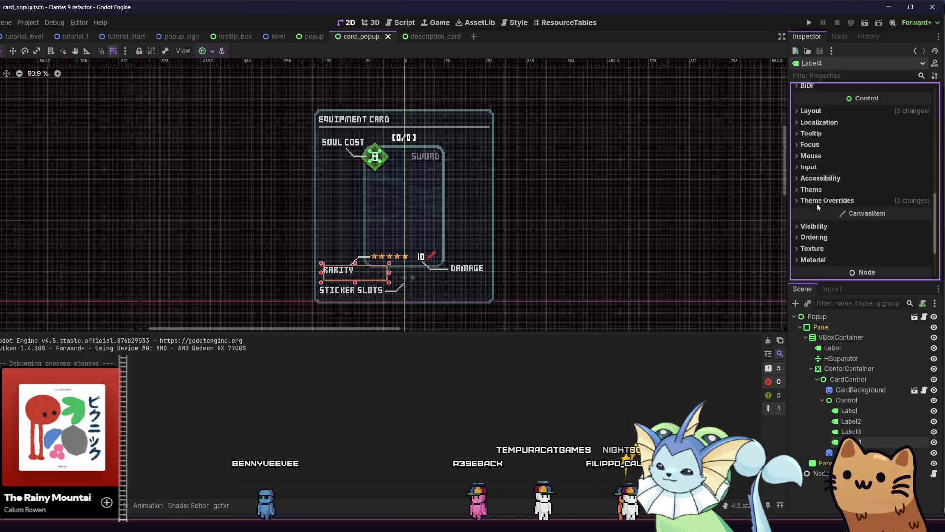
{"action": "left_click", "coordinate": [817, 202]}
{"action": "left_click", "coordinate": [816, 211]}
{"action": "left_click", "coordinate": [816, 213]}
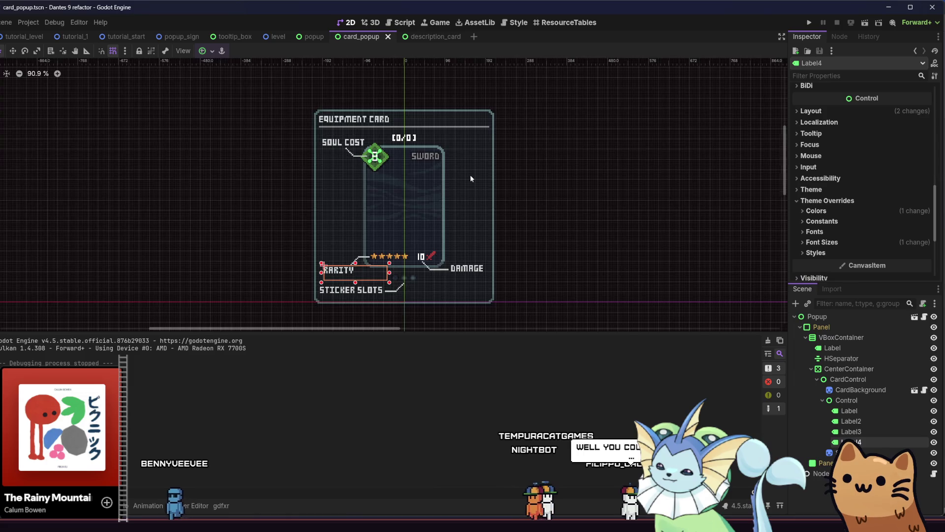
Run the tutorial_level scene in a debug game window.
{"action": "scroll", "coordinate": [433, 173], "scroll_direction": "up", "scroll_amount": 3}
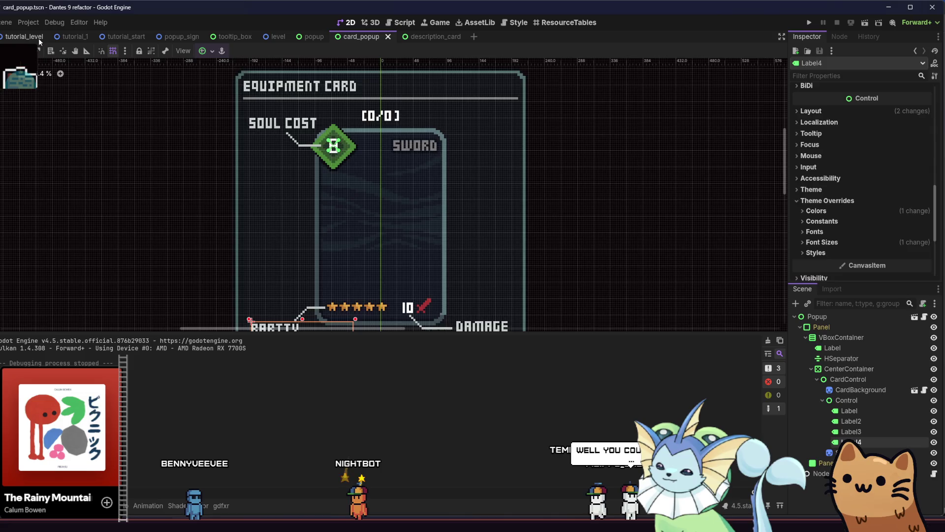
{"action": "left_click", "coordinate": [24, 36]}
{"action": "left_click", "coordinate": [860, 24]}
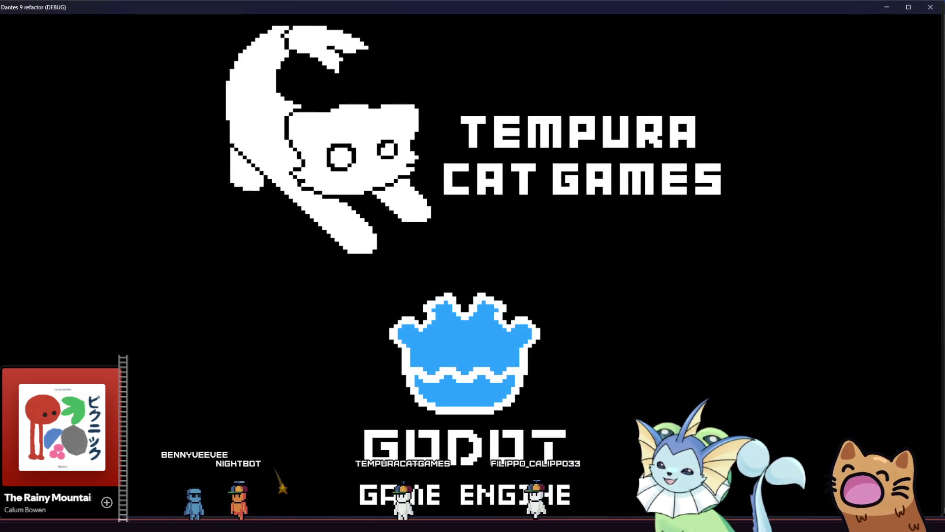
Walk the player to the signpost, check the Rusty Pistol card pops up, then close the test window.
{"action": "key", "text": "d"}
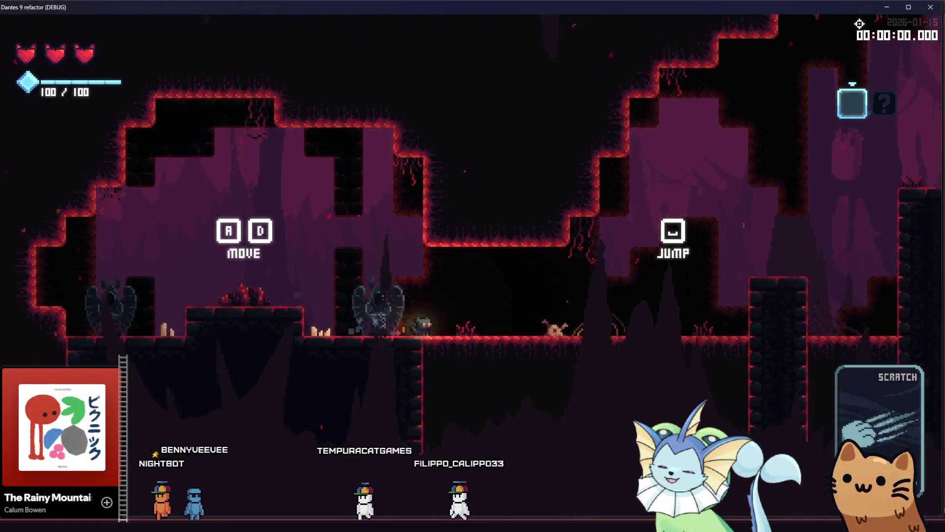
{"action": "key", "text": "space"}
{"action": "key", "text": "d"}
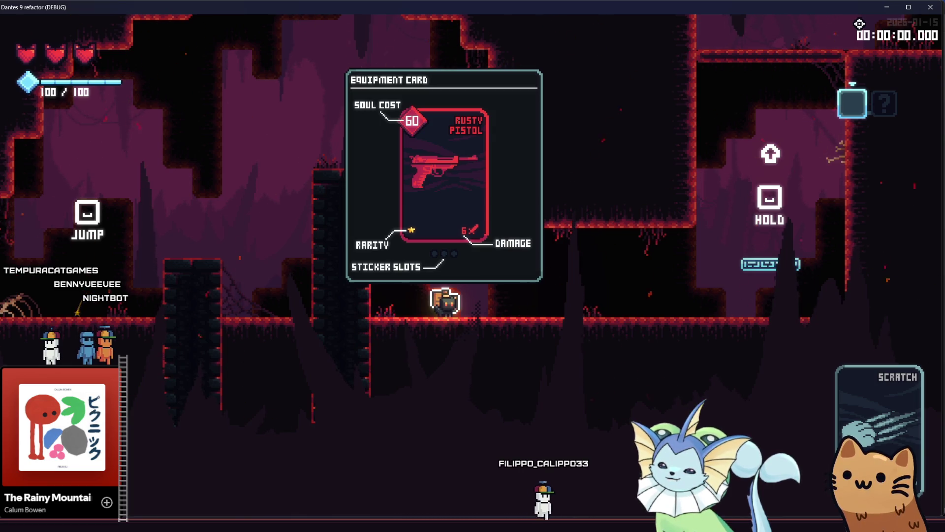
{"action": "key", "text": "Right"}
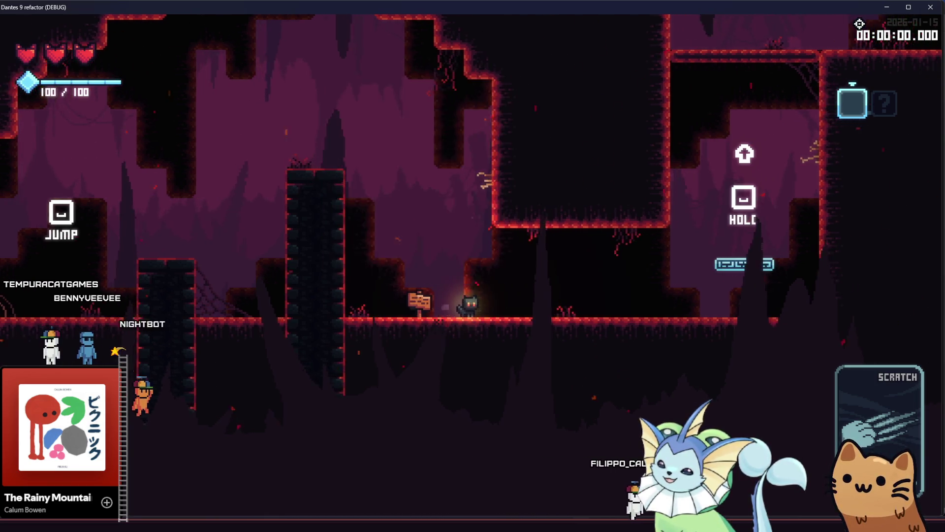
{"action": "key", "text": "Left"}
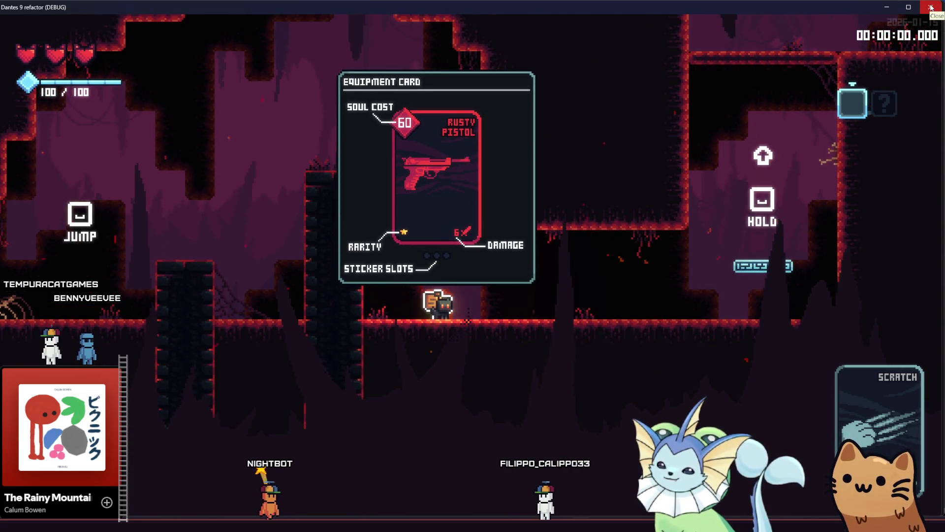
{"action": "left_click", "coordinate": [930, 7]}
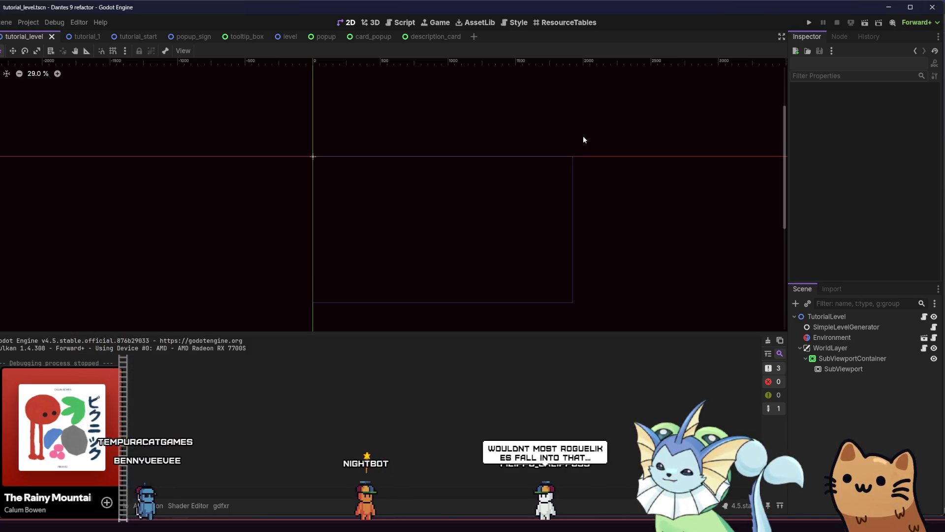
Switch from tutorial_level via description_card to the card_popup scene.
{"action": "left_click", "coordinate": [421, 39]}
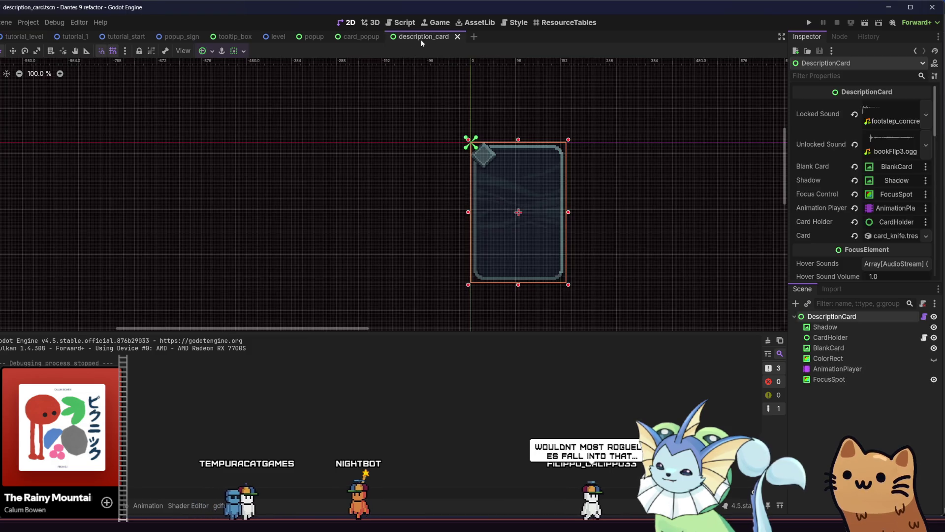
{"action": "left_click", "coordinate": [355, 39]}
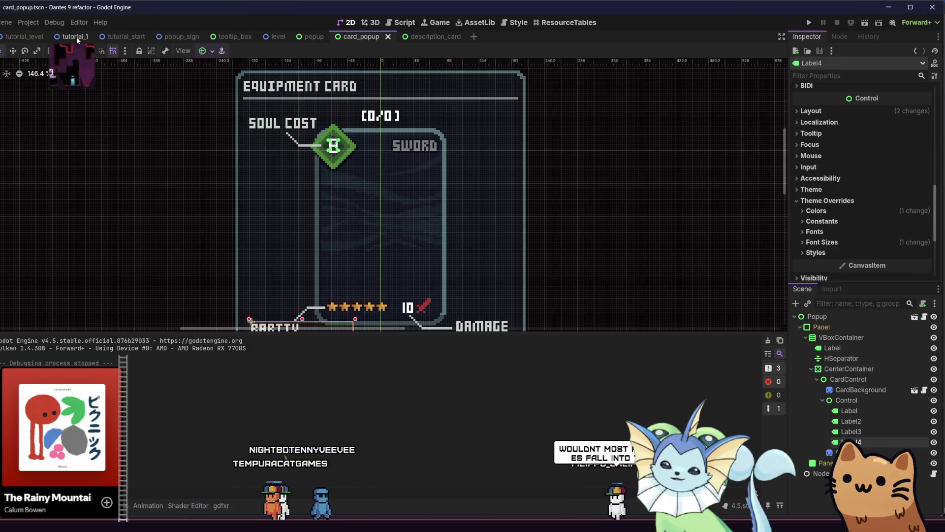
Open the tutorial_1 cave room, pan around it, and show the FileSystem browser.
{"action": "left_click", "coordinate": [73, 38]}
{"action": "left_click_drag", "start_coordinate": [215, 134], "coordinate": [245, 154]}
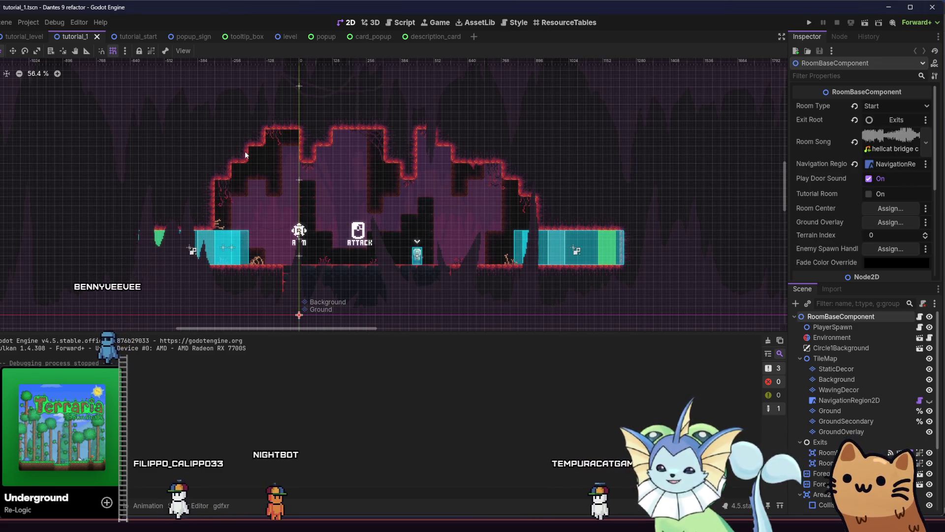
{"action": "left_click_drag", "start_coordinate": [353, 159], "coordinate": [374, 176]}
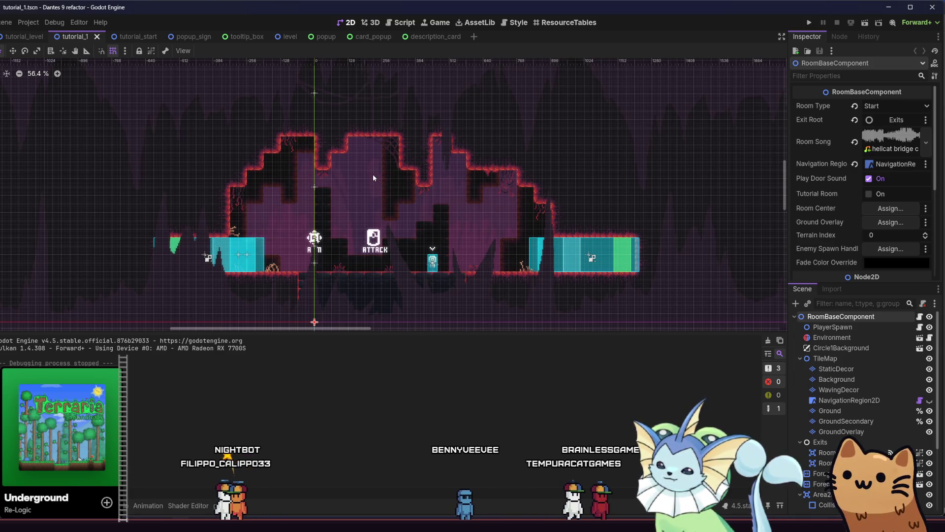
{"action": "left_click_drag", "start_coordinate": [373, 178], "coordinate": [360, 101]}
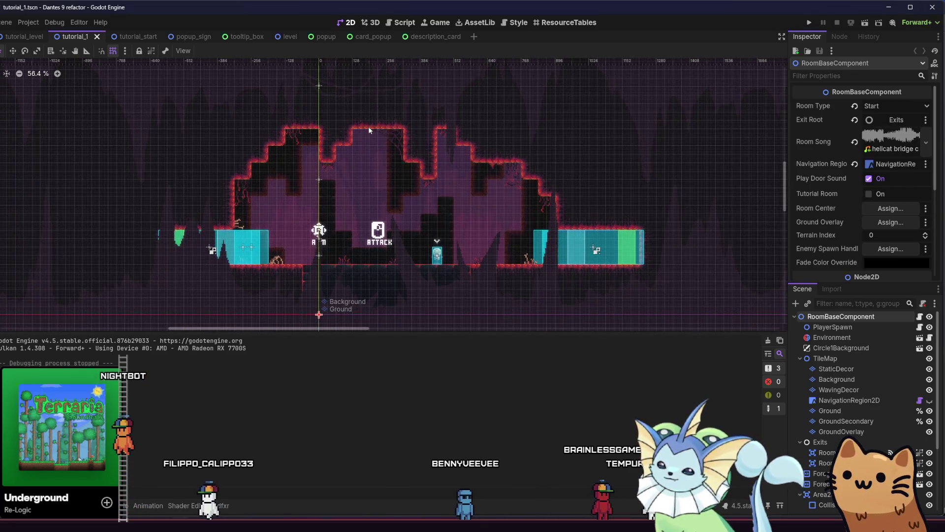
{"action": "scroll", "coordinate": [369, 126], "scroll_direction": "up", "scroll_amount": 5}
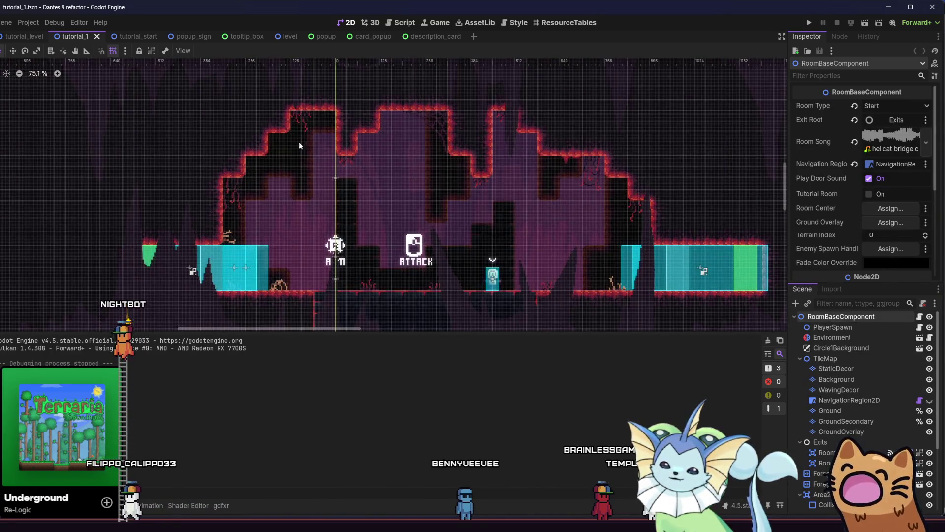
{"action": "scroll", "coordinate": [306, 143], "scroll_direction": "down", "scroll_amount": 1}
{"action": "left_click", "coordinate": [30, 505]}
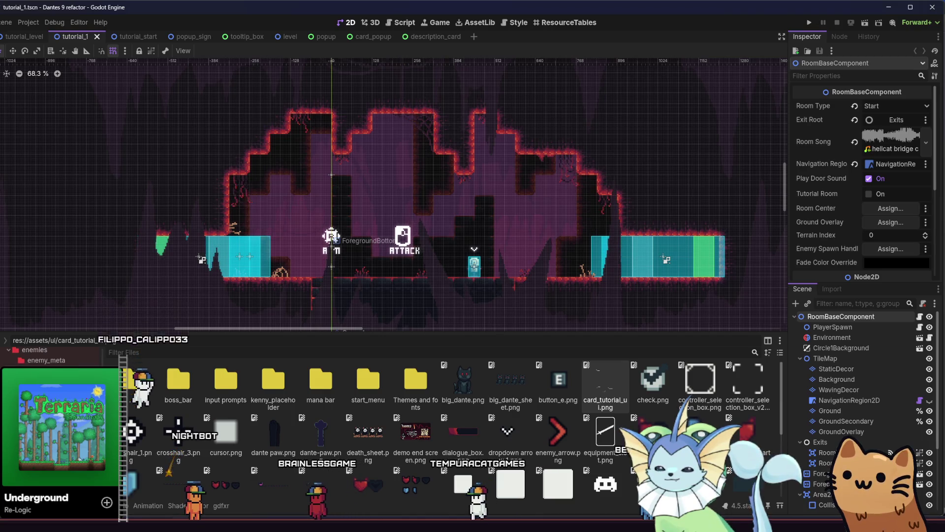
Browse to the data/rooms folder of room scenes.
{"action": "left_click", "coordinate": [34, 394]}
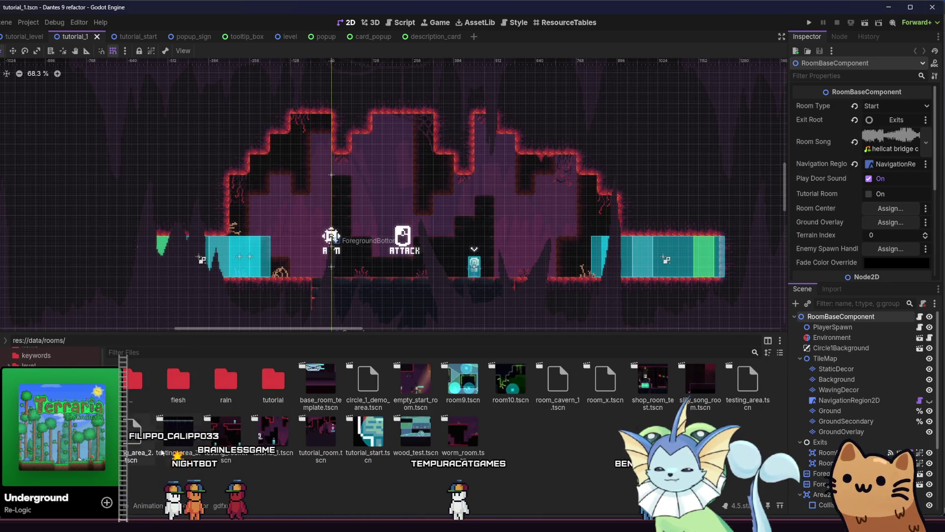
{"action": "right_click", "coordinate": [268, 443]}
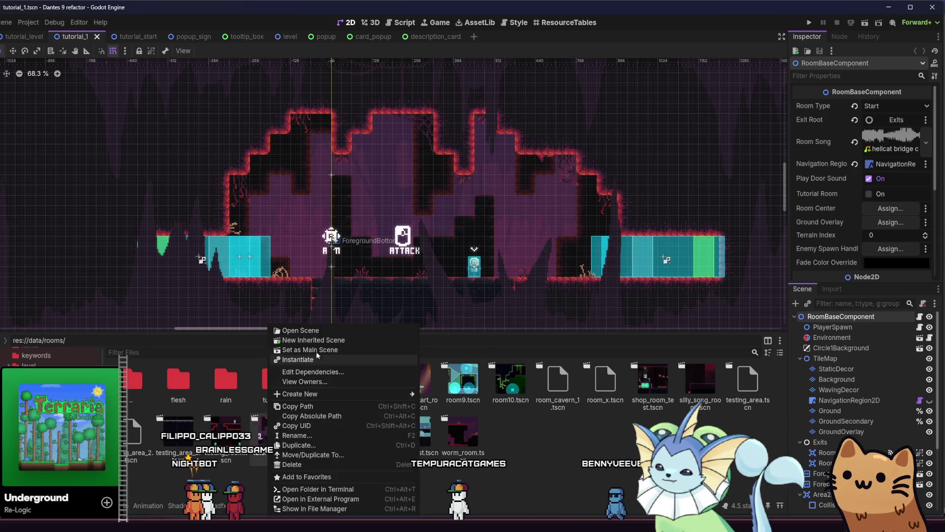
{"action": "left_click", "coordinate": [545, 442]}
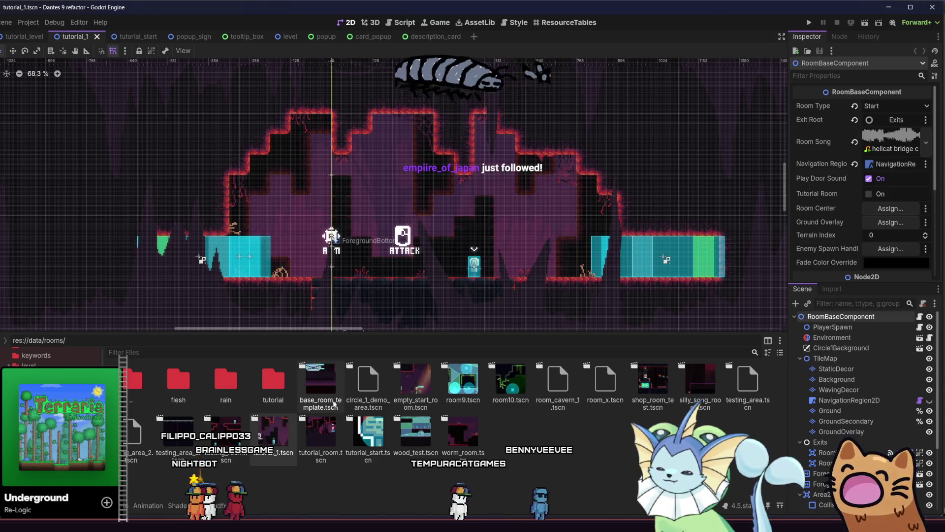
{"action": "left_click", "coordinate": [363, 402]}
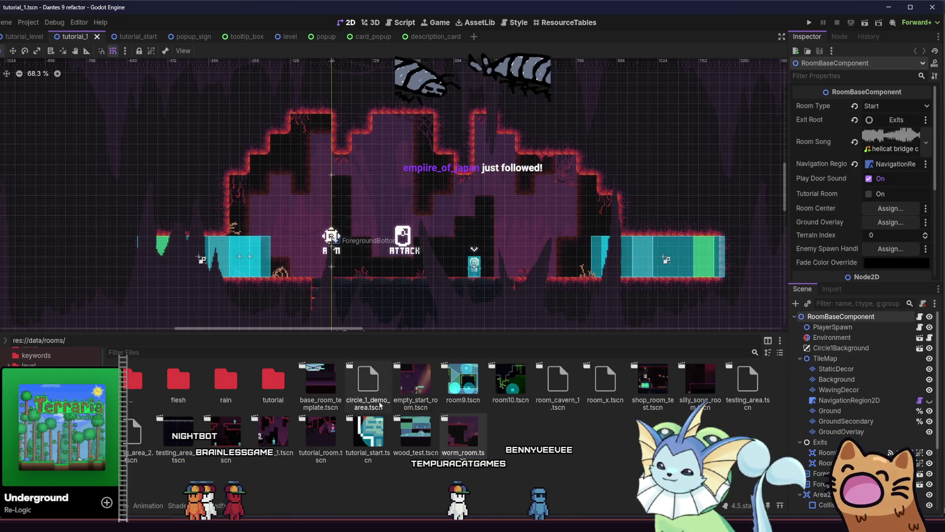
Duplicate base_room_template.tscn as tutorial_2.tscn, then open the tutorial folder.
{"action": "right_click", "coordinate": [328, 389]}
{"action": "left_click", "coordinate": [323, 394]}
{"action": "right_click", "coordinate": [323, 394]}
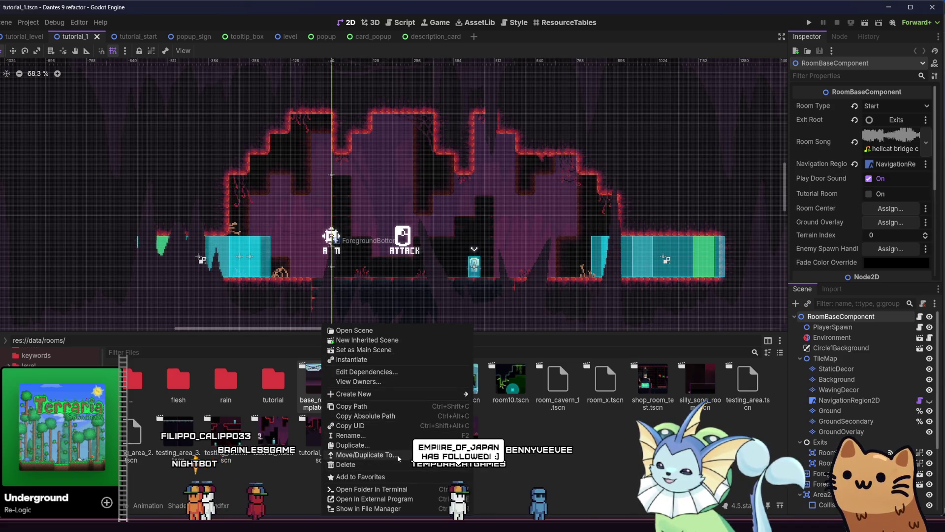
{"action": "left_click", "coordinate": [353, 445]}
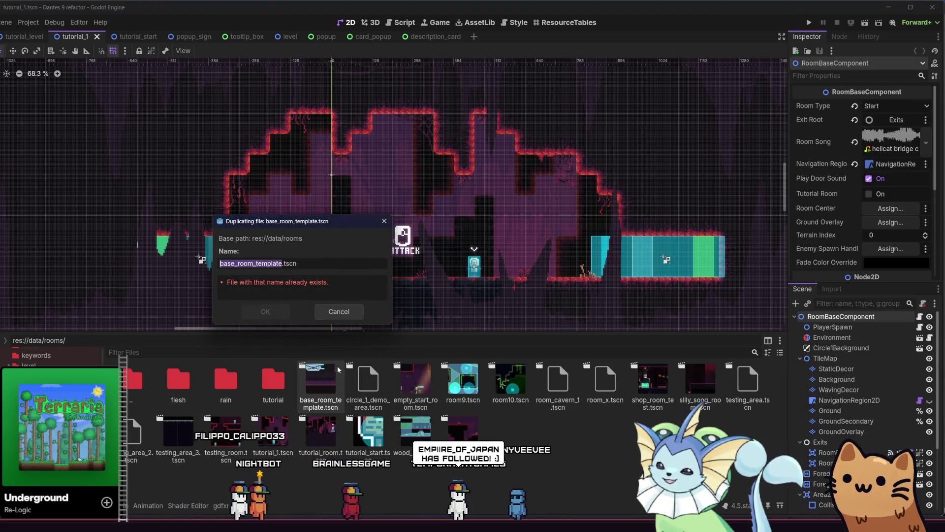
{"action": "type", "text": "tutorial"}
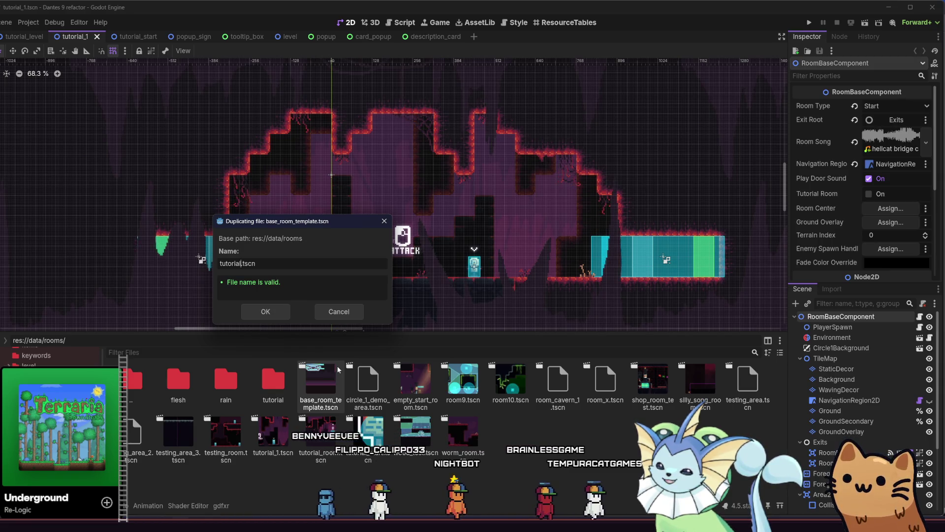
{"action": "type", "text": "_"}
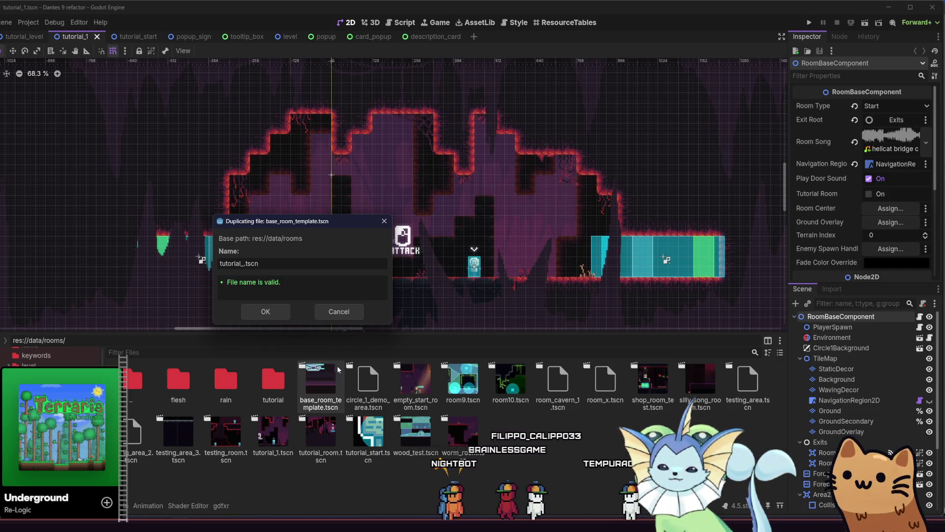
{"action": "type", "text": "2"}
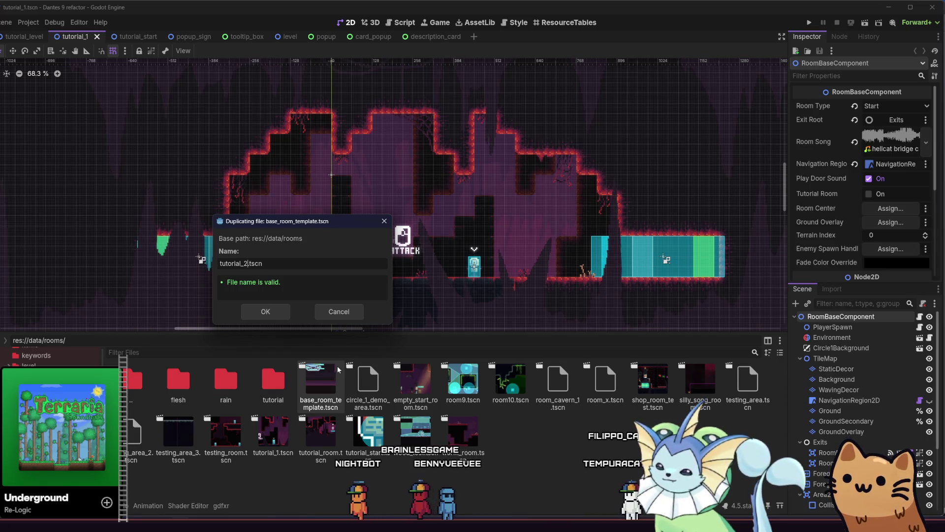
{"action": "key", "text": "Return"}
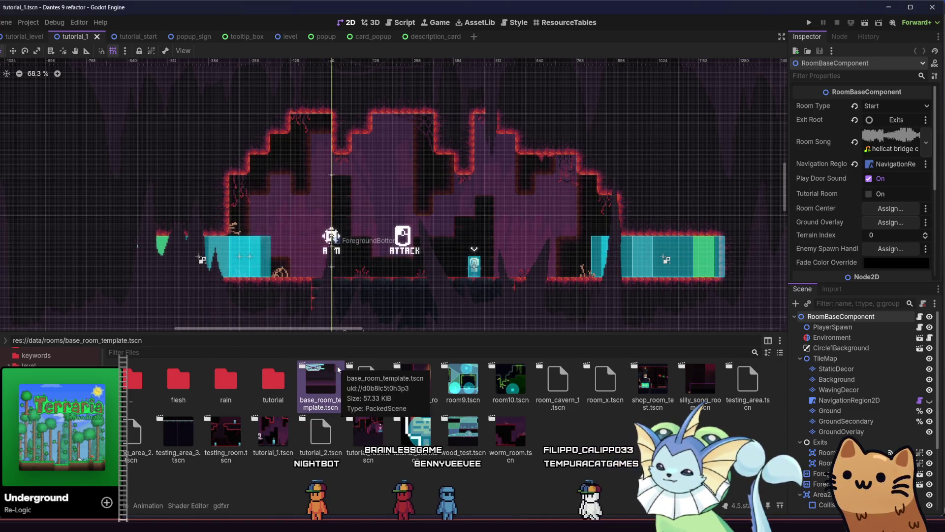
{"action": "double_click", "coordinate": [259, 390]}
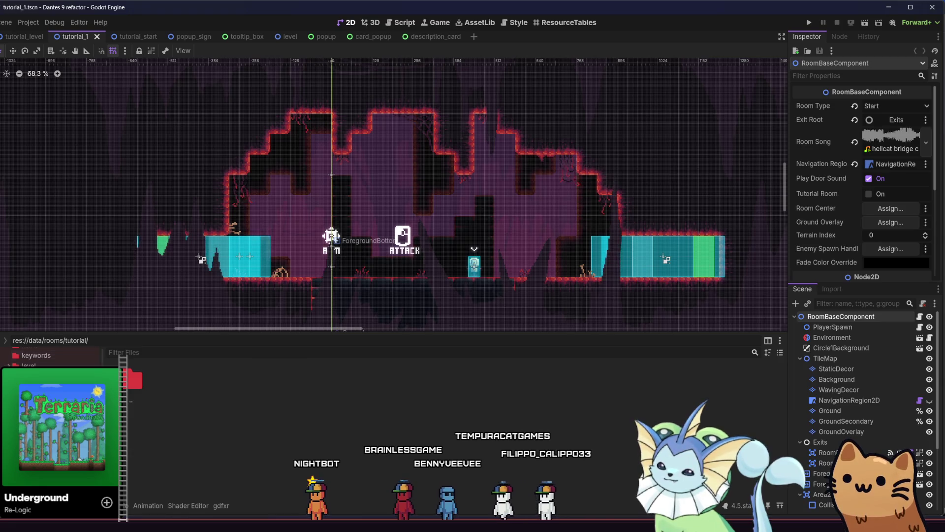
Move the tutorial_1, tutorial_2 and tutorial_start scenes from rooms into the tutorial folder.
{"action": "double_click", "coordinate": [132, 384]}
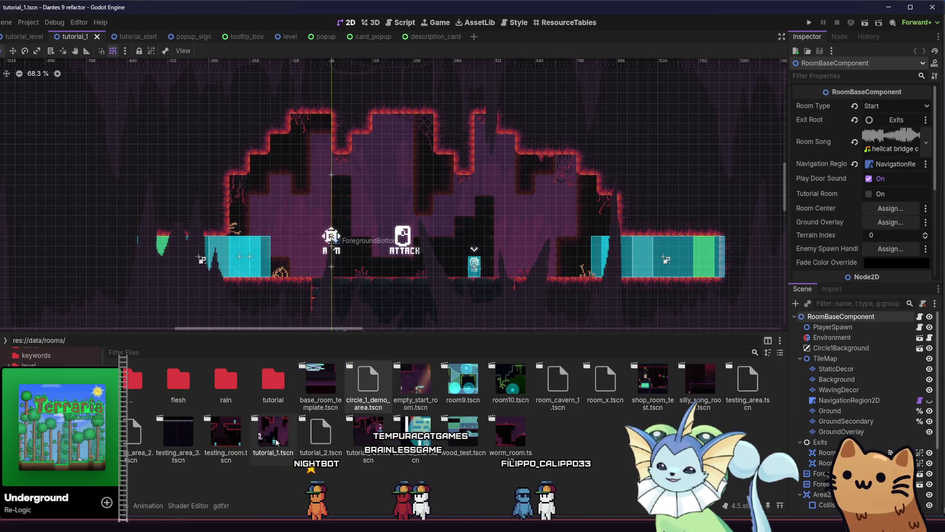
{"action": "left_click", "coordinate": [276, 443]}
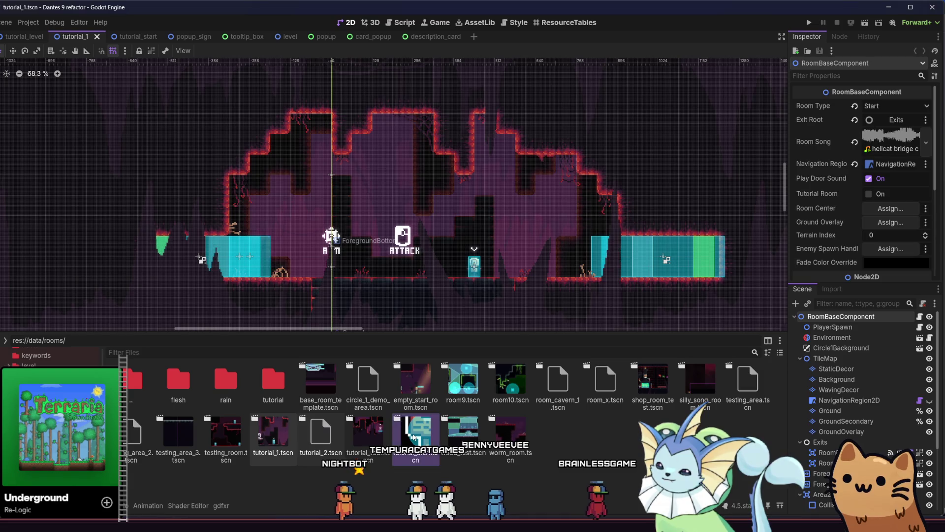
{"action": "mouse_move", "coordinate": [412, 436]}
{"action": "left_mouse_down"}
{"action": "mouse_move", "coordinate": [284, 394]}
{"action": "mouse_move", "coordinate": [270, 406]}
{"action": "left_mouse_up"}
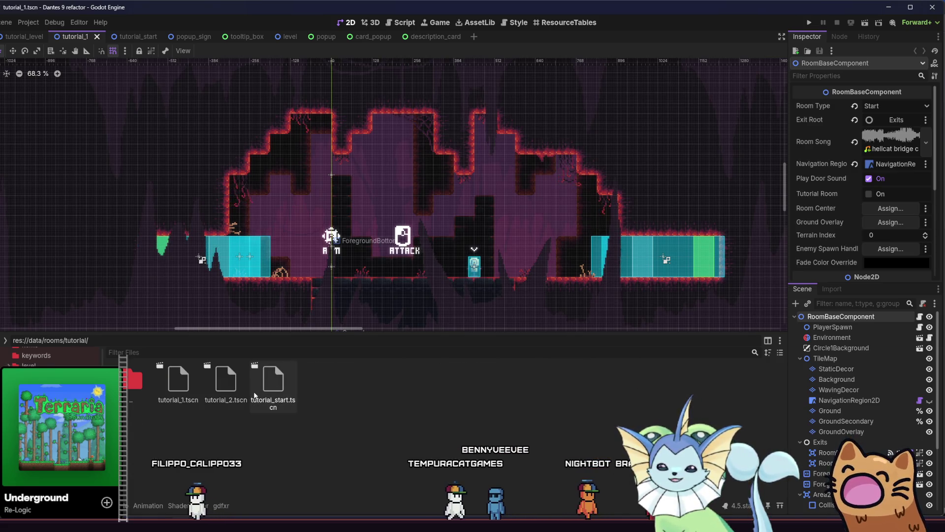
Open tutorial_2.tscn and zoom out to see the whole room.
{"action": "double_click", "coordinate": [229, 386]}
{"action": "mouse_move", "coordinate": [350, 255]}
{"action": "left_mouse_down"}
{"action": "mouse_move", "coordinate": [461, 252]}
{"action": "mouse_move", "coordinate": [445, 279]}
{"action": "left_mouse_up"}
{"action": "scroll", "coordinate": [461, 252], "scroll_direction": "down", "scroll_amount": 4}
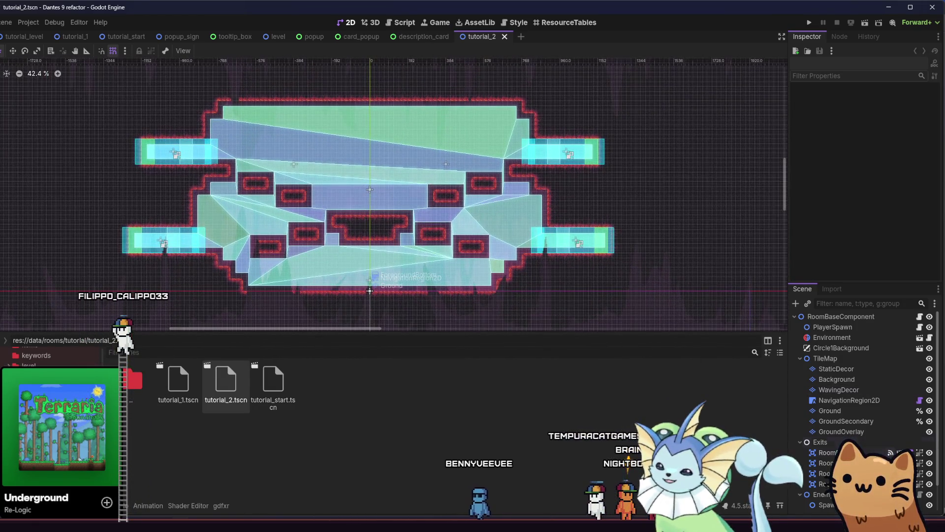
Delete the room's top-left and top-right exits, RoomExit2 and RoomExit3.
{"action": "left_click", "coordinate": [174, 151]}
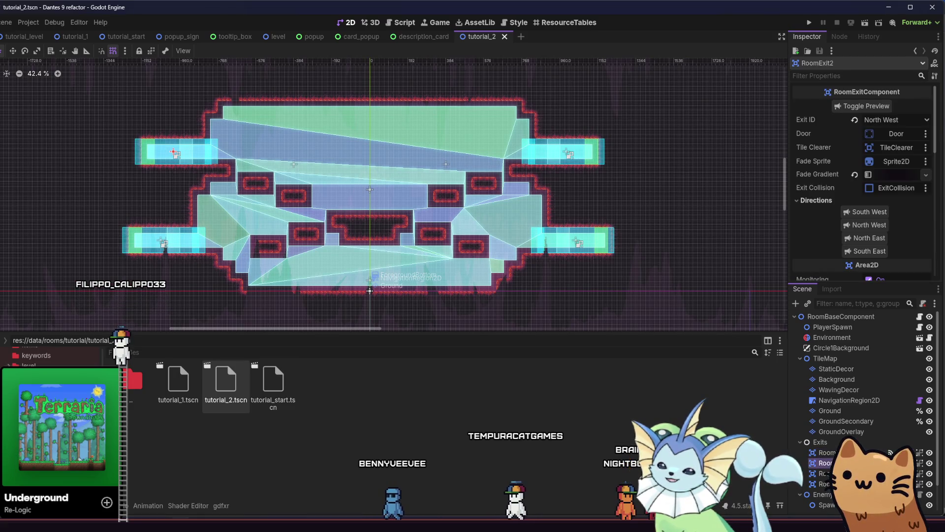
{"action": "key", "text": "Delete"}
{"action": "left_click", "coordinate": [276, 285]}
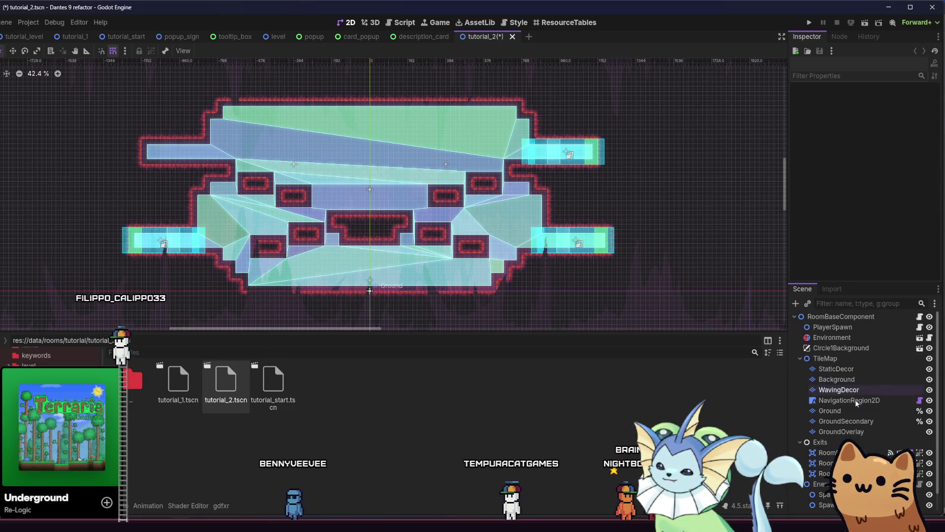
{"action": "left_click", "coordinate": [566, 152]}
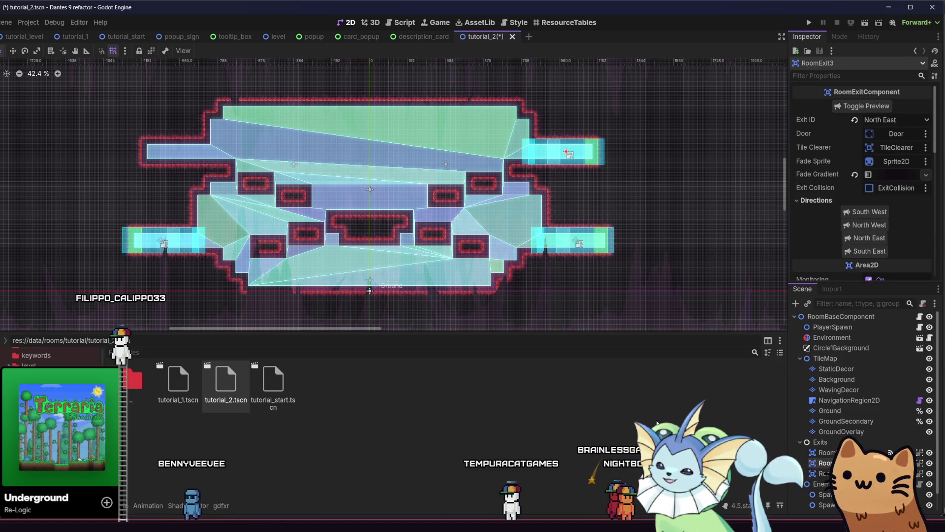
{"action": "key", "text": "Delete"}
{"action": "left_click", "coordinate": [277, 285]}
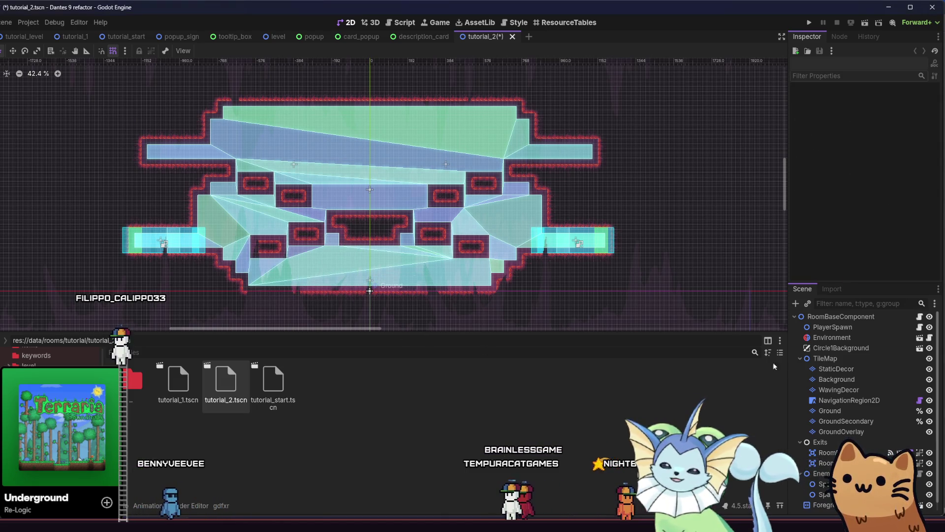
Select the Ground tile layer, briefly checking GroundSecondary.
{"action": "left_click_drag", "start_coordinate": [559, 274], "coordinate": [564, 277]}
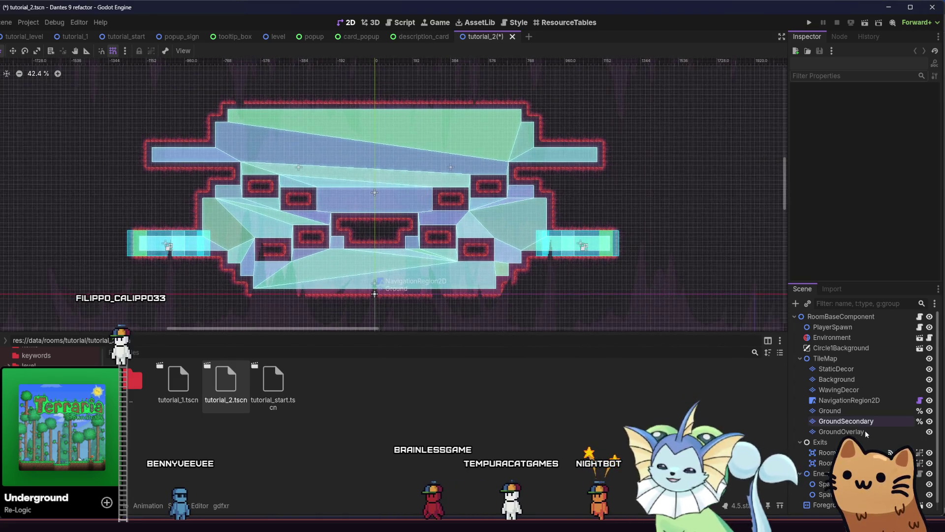
{"action": "scroll", "coordinate": [865, 431], "scroll_direction": "down", "scroll_amount": 1}
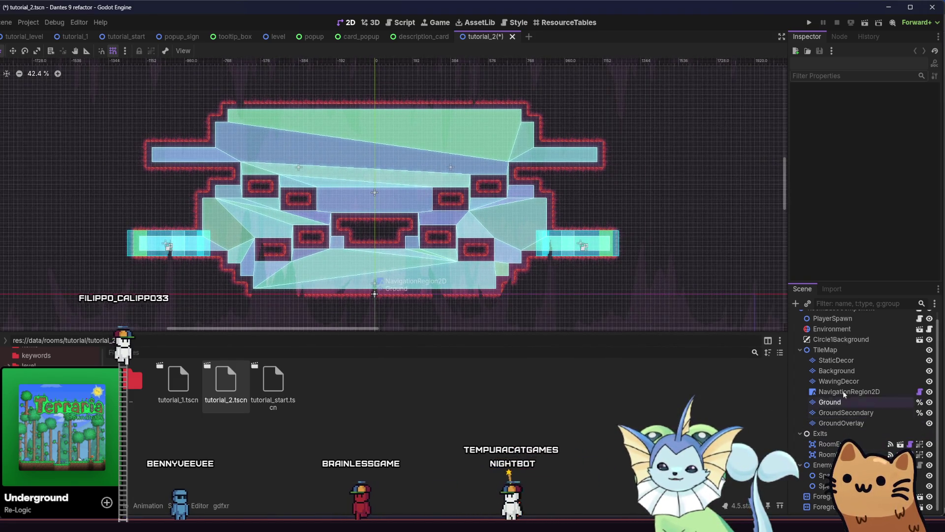
{"action": "left_click", "coordinate": [853, 399]}
{"action": "left_click", "coordinate": [859, 412]}
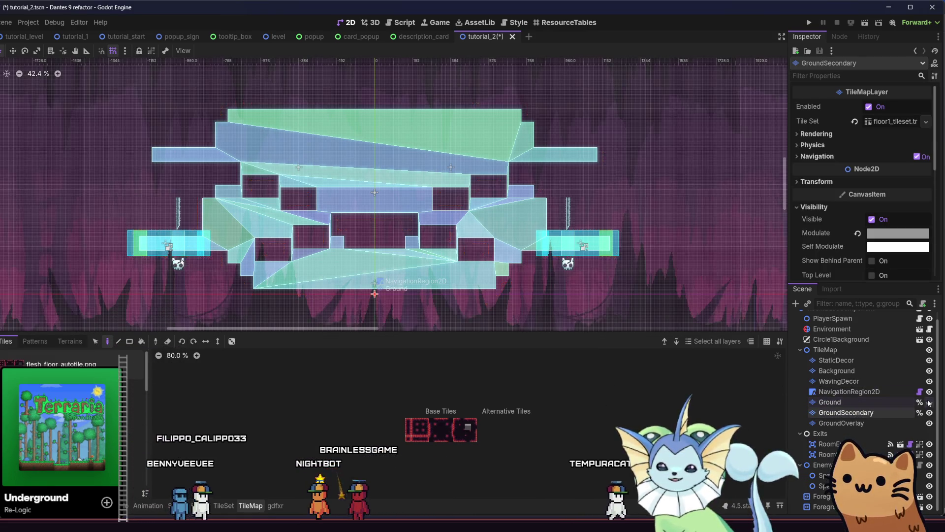
{"action": "left_click", "coordinate": [863, 405]}
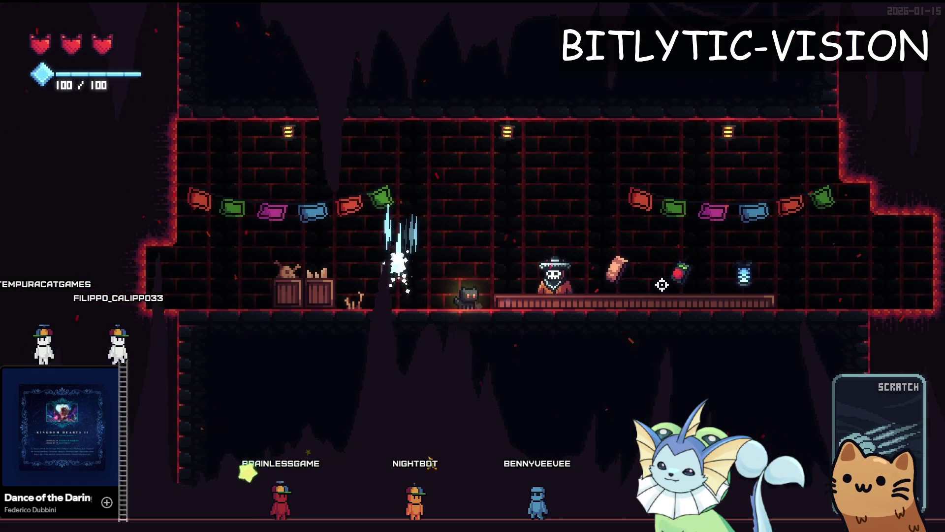
Walk the player right to the shop counter, then stop the game with F8.
{"action": "key", "text": "d"}
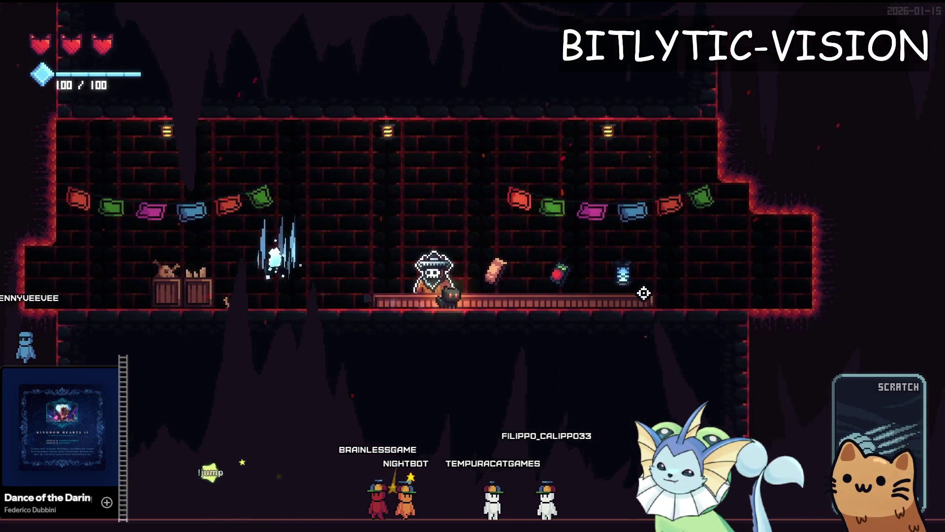
{"action": "key", "text": "F8"}
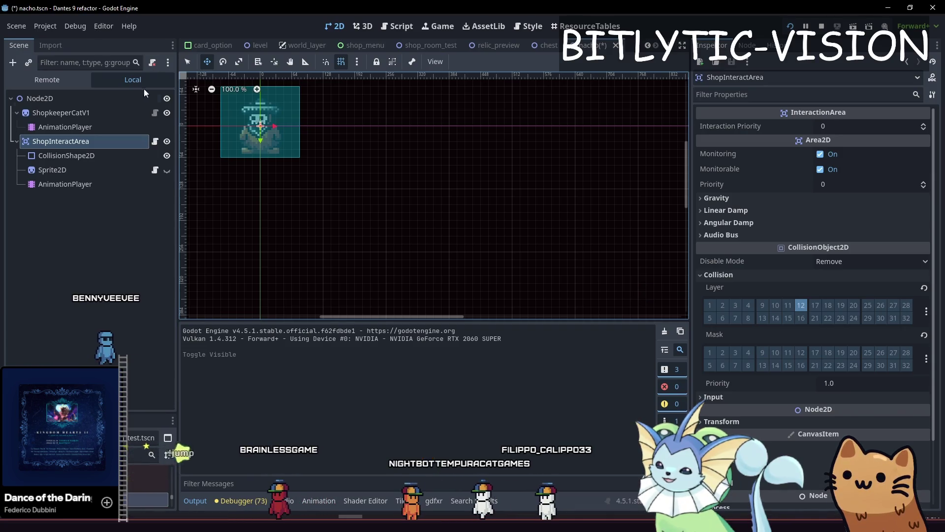
Rename the shopkeeper scene's root node to Nacho.
{"action": "right_click", "coordinate": [142, 99]}
{"action": "left_click", "coordinate": [115, 114]}
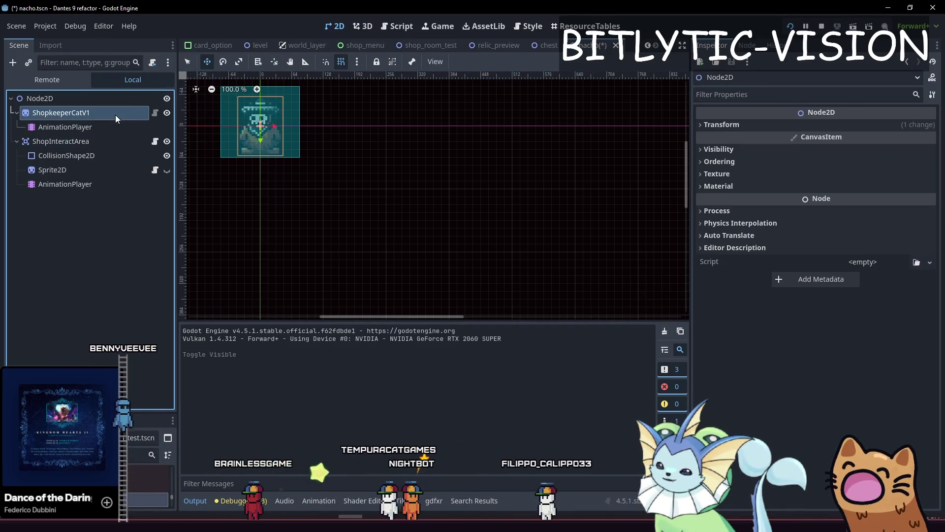
{"action": "right_click", "coordinate": [122, 99]}
{"action": "left_click", "coordinate": [104, 111]}
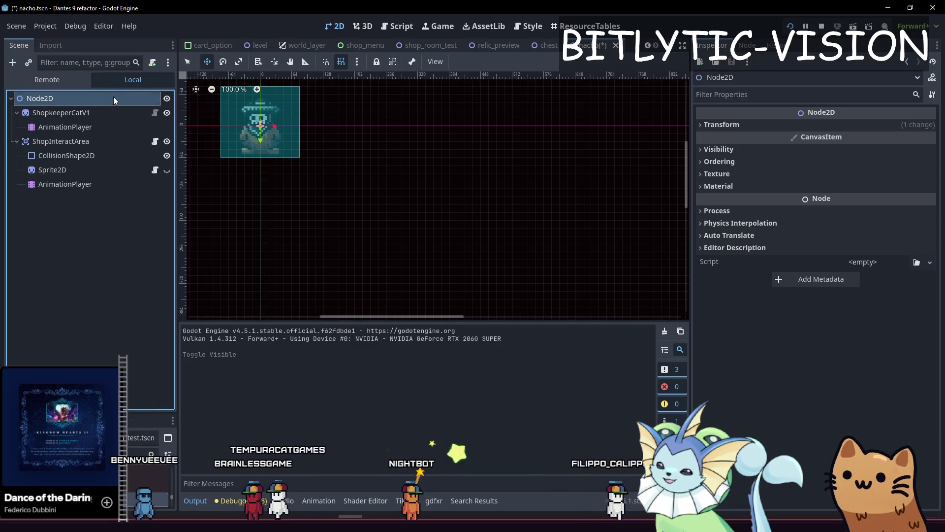
{"action": "right_click", "coordinate": [114, 101]}
{"action": "left_click", "coordinate": [146, 181]}
{"action": "key", "text": "Escape"}
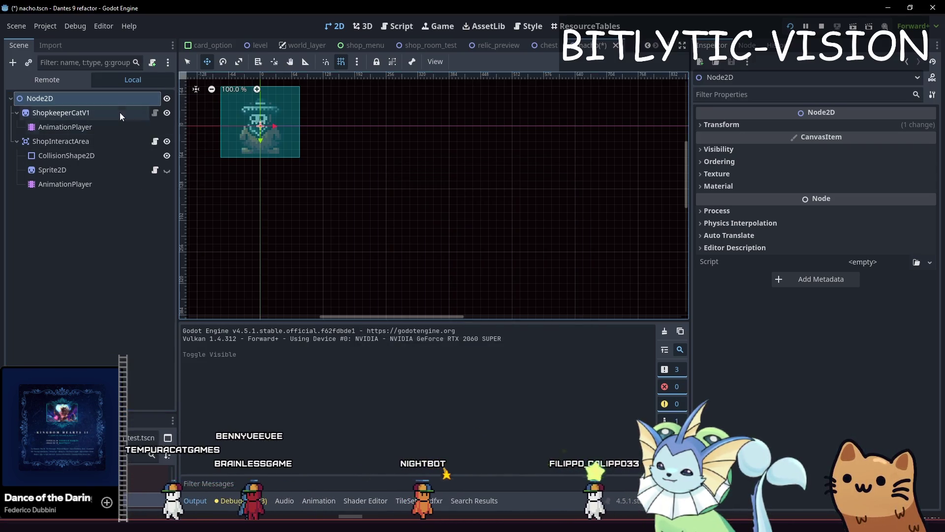
{"action": "double_click", "coordinate": [106, 100]}
{"action": "type", "text": "NMa"}
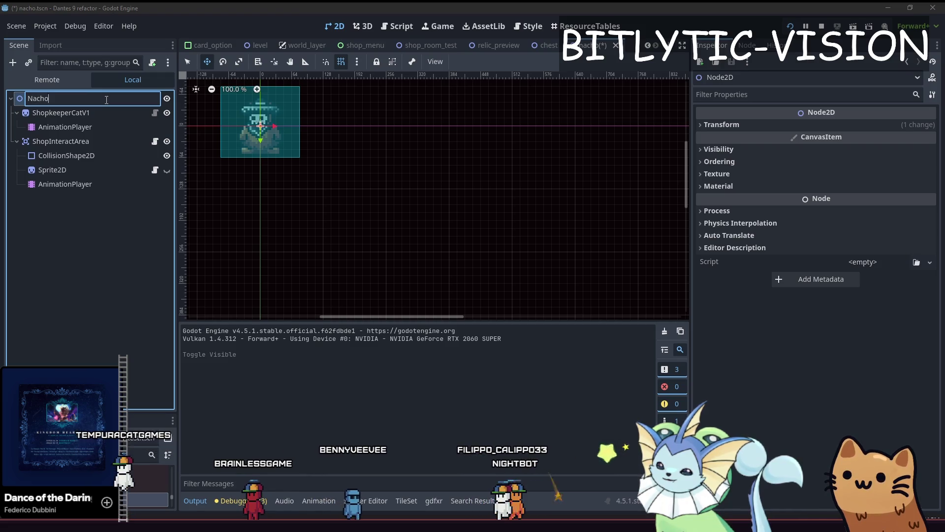
{"action": "key", "text": "Return"}
Attach a new nacho.gd script to Nacho and clear its template functions.
{"action": "right_click", "coordinate": [105, 100]}
{"action": "left_click", "coordinate": [146, 190]}
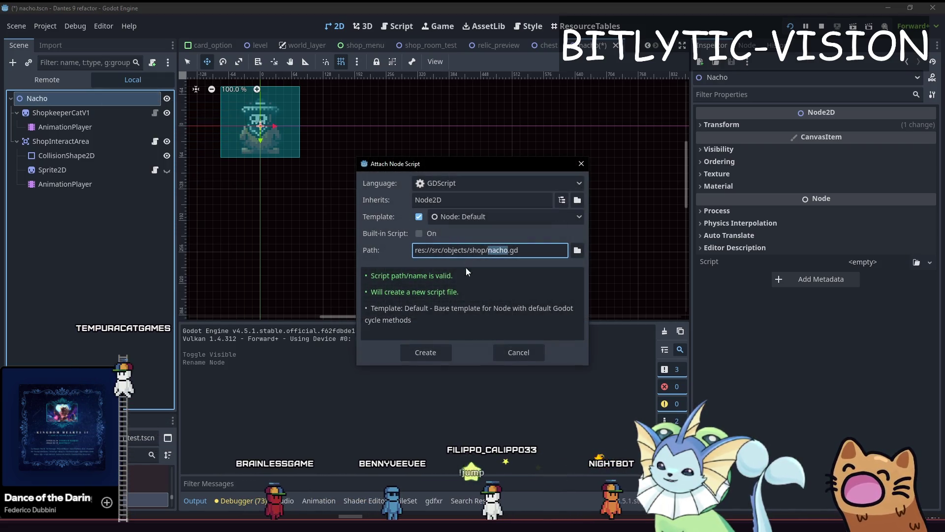
{"action": "left_click", "coordinate": [432, 354]}
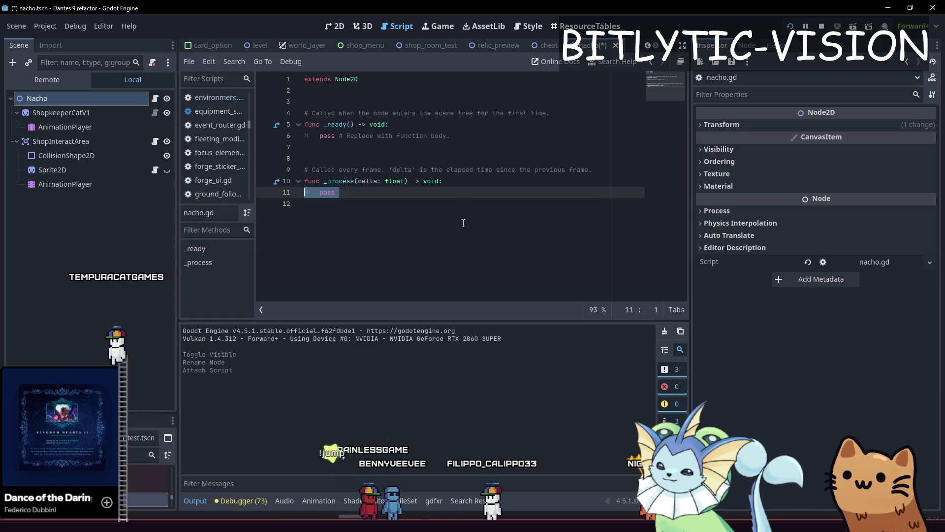
{"action": "key", "text": "shift+Up"}
{"action": "key", "text": "shift+Up"}
{"action": "key", "text": "shift+Up"}
{"action": "key", "text": "BackSpace"}
{"action": "key", "text": "Down"}
{"action": "key", "text": "Up"}
{"action": "key", "text": "Return"}
{"action": "key", "text": "Return"}
{"action": "key", "text": "Up"}
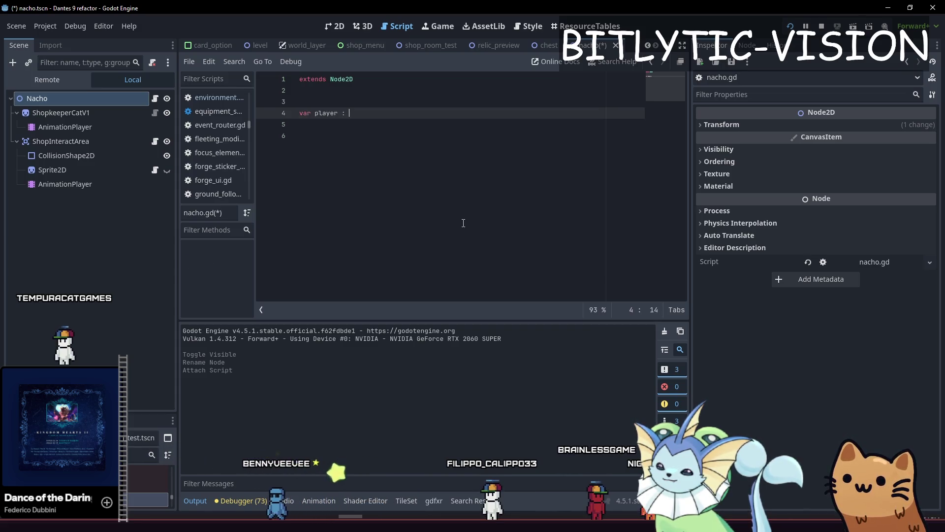
Write a player getter that assigns Player.player when unset and returns player.
{"action": "type", "text": "er:"}
{"action": "key", "text": "Return"}
{"action": "type", "text": "get():"}
{"action": "key", "text": "Return"}
{"action": "type", "text": "i"}
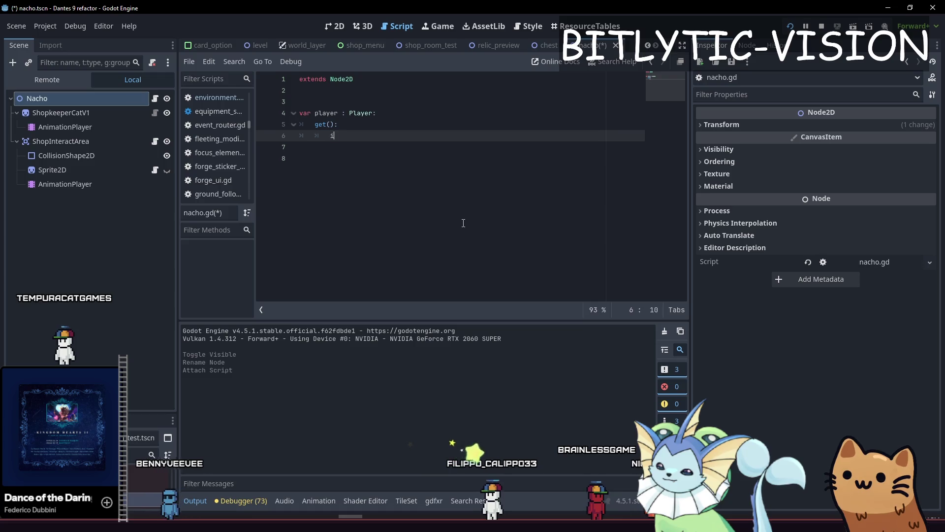
{"action": "key", "text": "Return"}
{"action": "type", "text": "pla"}
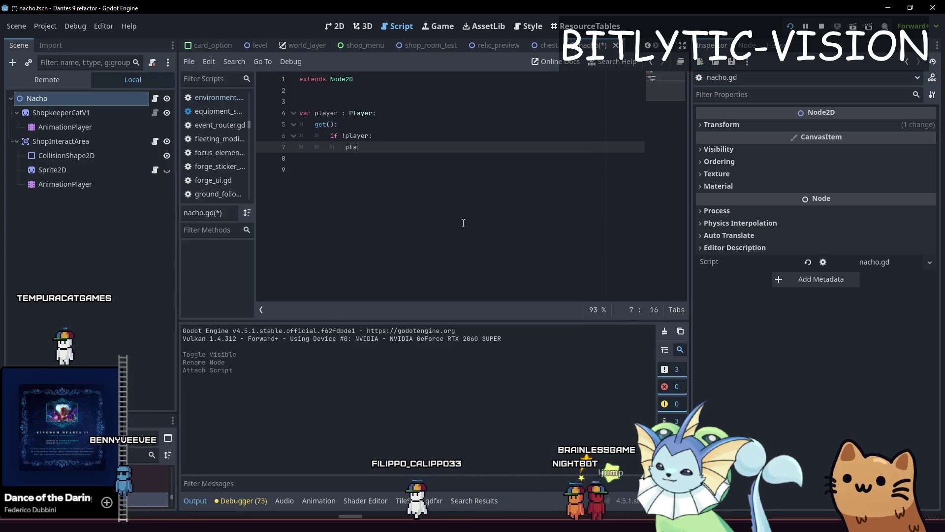
{"action": "type", "text": "yer = Player.player"}
{"action": "key", "text": "Return"}
{"action": "key", "text": "BackSpace"}
{"action": "type", "text": "return player"}
{"action": "key", "text": "Return"}
{"action": "key", "text": "Return"}
{"action": "key", "text": "Return"}
{"action": "key", "text": "Up"}
{"action": "key", "text": "Up"}
Add an empty _physics_process function below the getter.
{"action": "key", "text": "Return"}
{"action": "key", "text": "Return"}
{"action": "key", "text": "Return"}
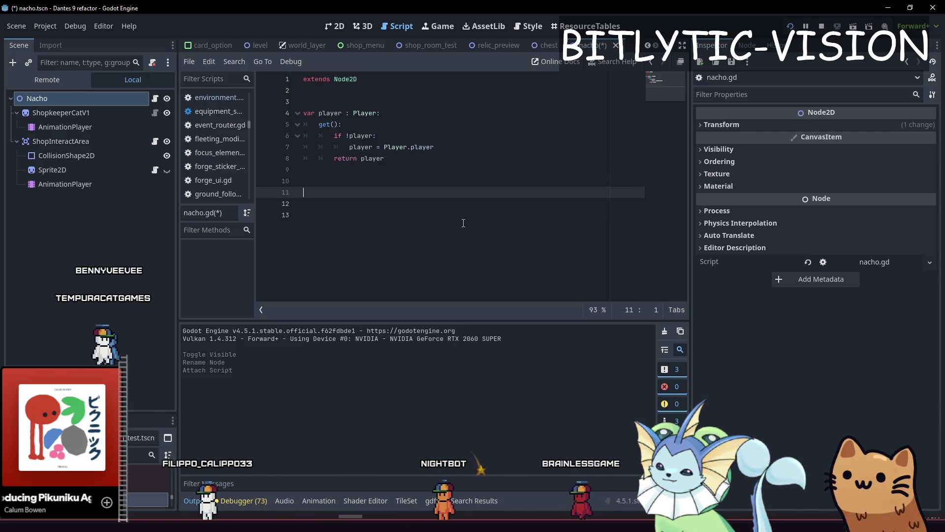
{"action": "key", "text": "Down"}
{"action": "type", "text": "func _ph"}
{"action": "key", "text": "Return"}
{"action": "key", "text": "Return"}
{"action": "type", "text": "s"}
{"action": "key", "text": "Up"}
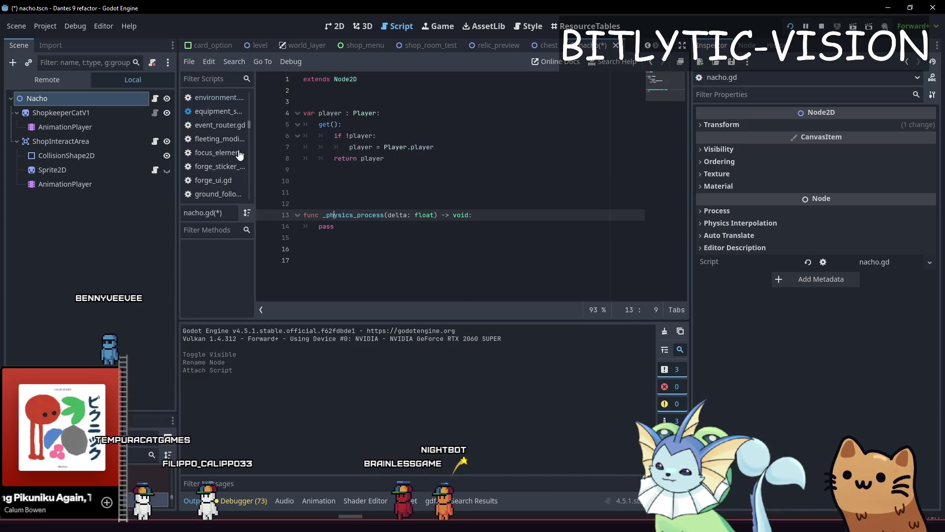
Add a FlipSprite child node to ShopkeeperCatV1.
{"action": "right_click", "coordinate": [34, 114]}
{"action": "left_click", "coordinate": [156, 114]}
{"action": "left_click", "coordinate": [157, 113]}
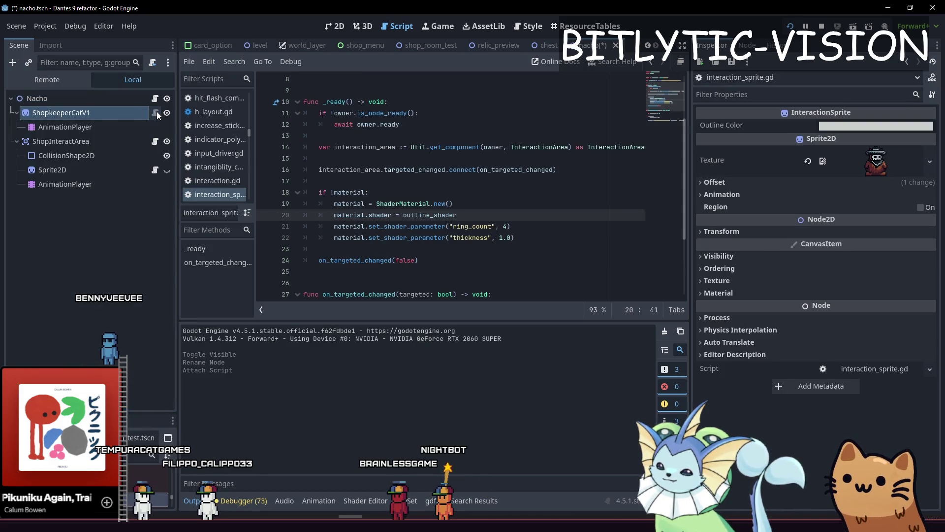
{"action": "key", "text": "alt+Left"}
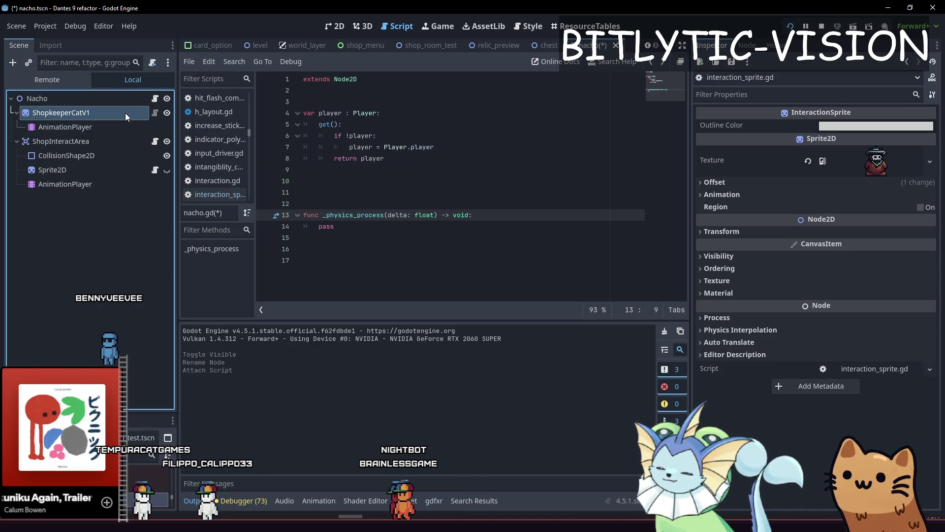
{"action": "key", "text": "ctrl+a"}
{"action": "type", "text": "flip_"}
{"action": "key", "text": "BackSpace"}
{"action": "key", "text": "Return"}
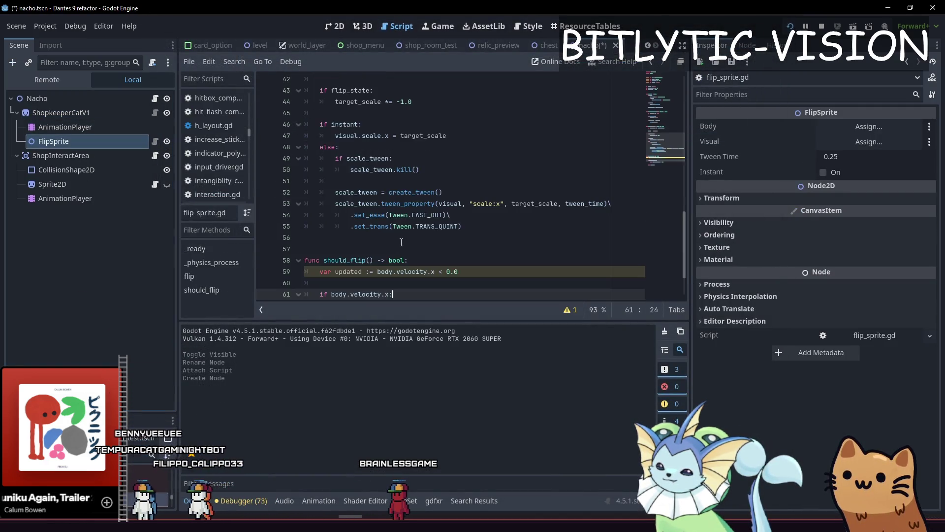
{"action": "scroll", "coordinate": [412, 196], "scroll_direction": "up", "scroll_amount": 5}
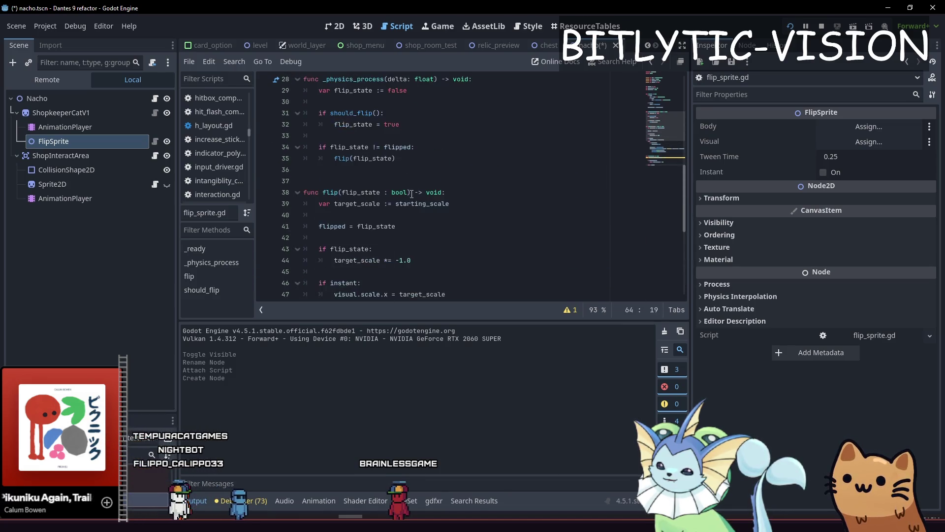
{"action": "scroll", "coordinate": [412, 196], "scroll_direction": "up", "scroll_amount": 6}
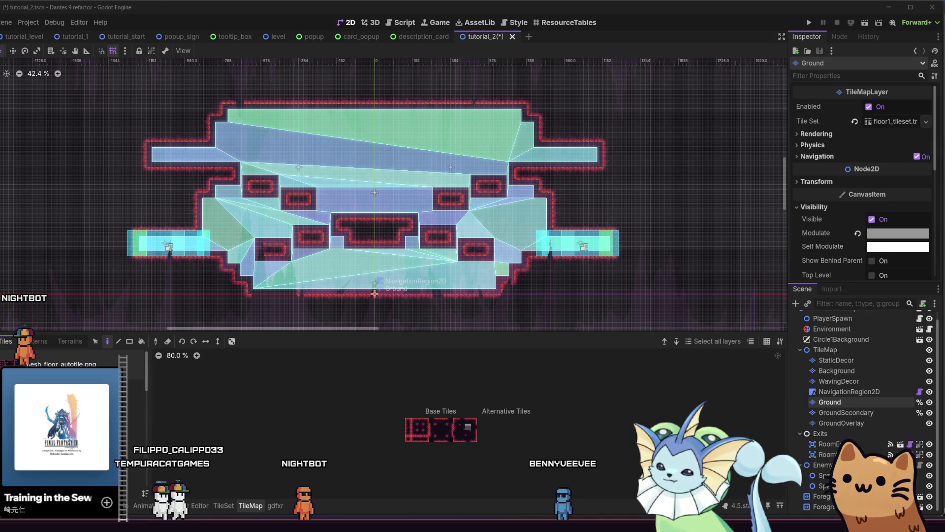
Zoom the 2D view on the tutorial_2 tilemap room.
{"action": "scroll", "coordinate": [186, 192], "scroll_direction": "up", "scroll_amount": 3}
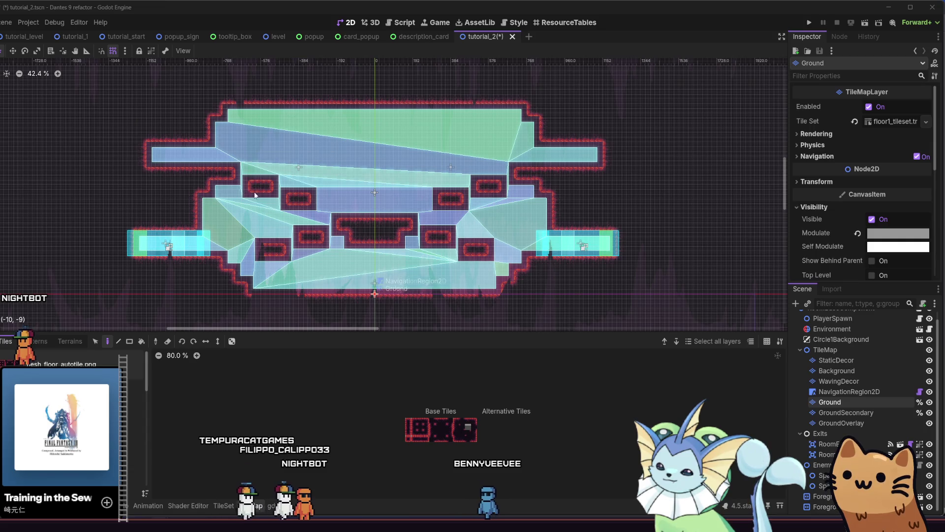
Hide the NavigationRegion2D overlay and switch the TileMap panel to terrain painting.
{"action": "left_click_drag", "start_coordinate": [290, 194], "coordinate": [283, 194]}
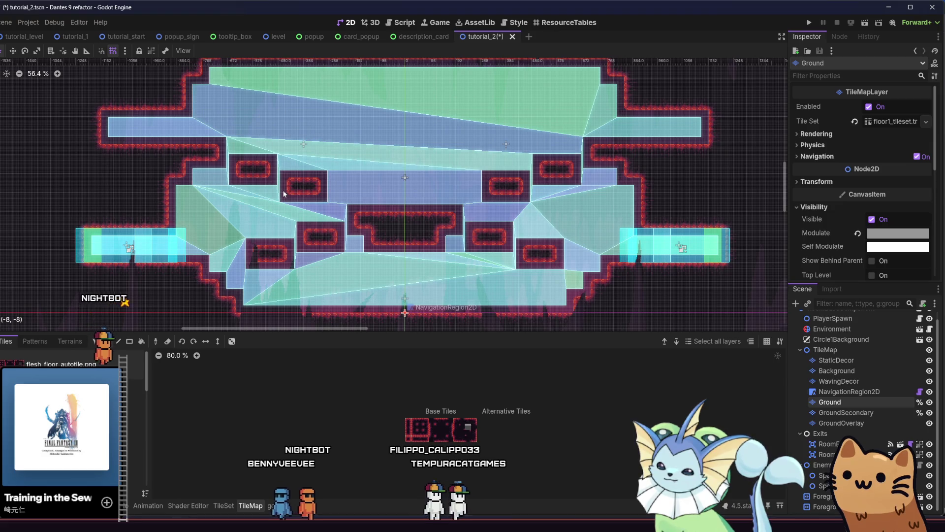
{"action": "left_click", "coordinate": [929, 391]}
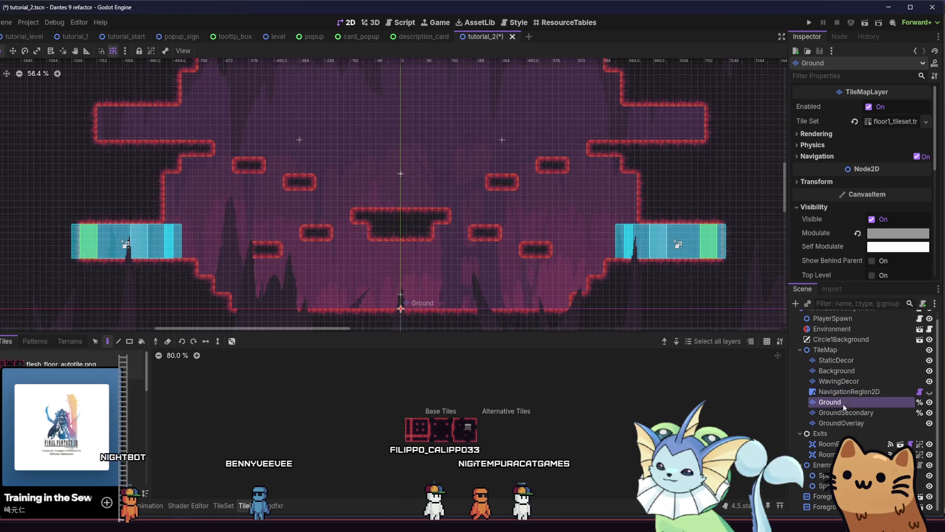
{"action": "left_click", "coordinate": [224, 505]}
{"action": "left_click", "coordinate": [244, 505]}
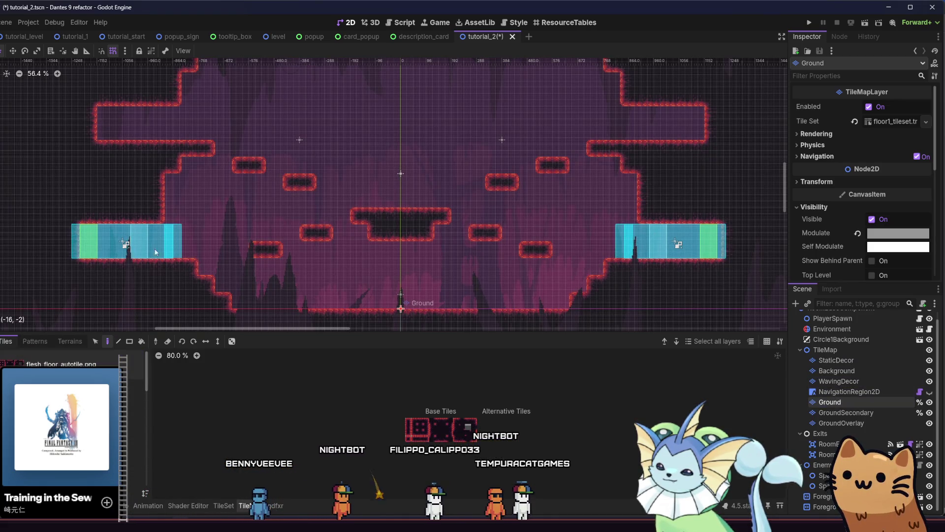
{"action": "left_click", "coordinate": [67, 345]}
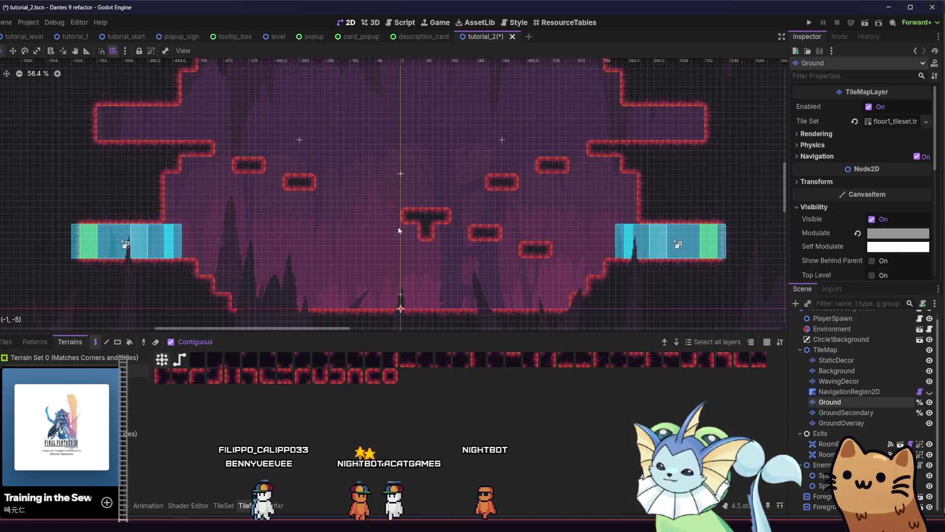
Erase the floating platforms right of centre and on the left.
{"action": "left_click_drag", "start_coordinate": [418, 236], "coordinate": [560, 254]}
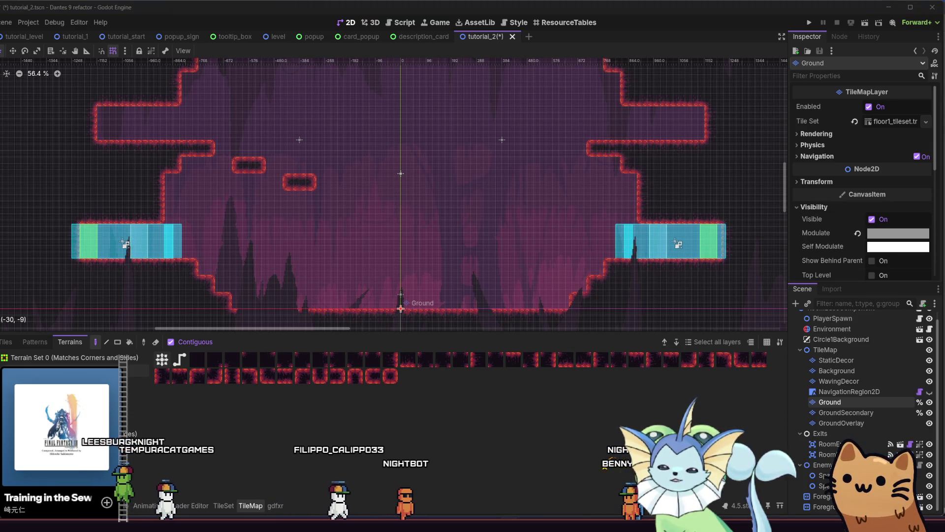
{"action": "mouse_move", "coordinate": [248, 165]}
{"action": "left_mouse_down"}
{"action": "mouse_move", "coordinate": [302, 181]}
{"action": "mouse_move", "coordinate": [270, 193]}
{"action": "left_mouse_up"}
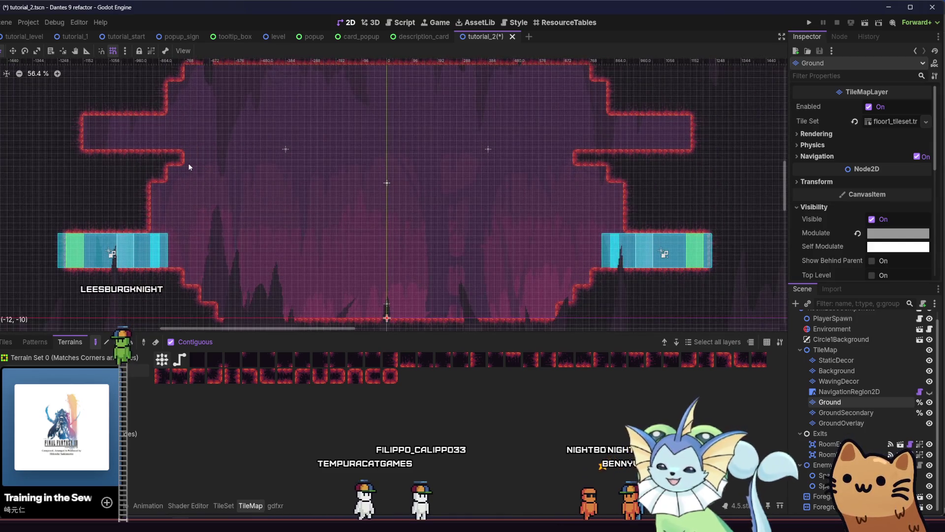
{"action": "scroll", "coordinate": [486, 170], "scroll_direction": "down", "scroll_amount": 2}
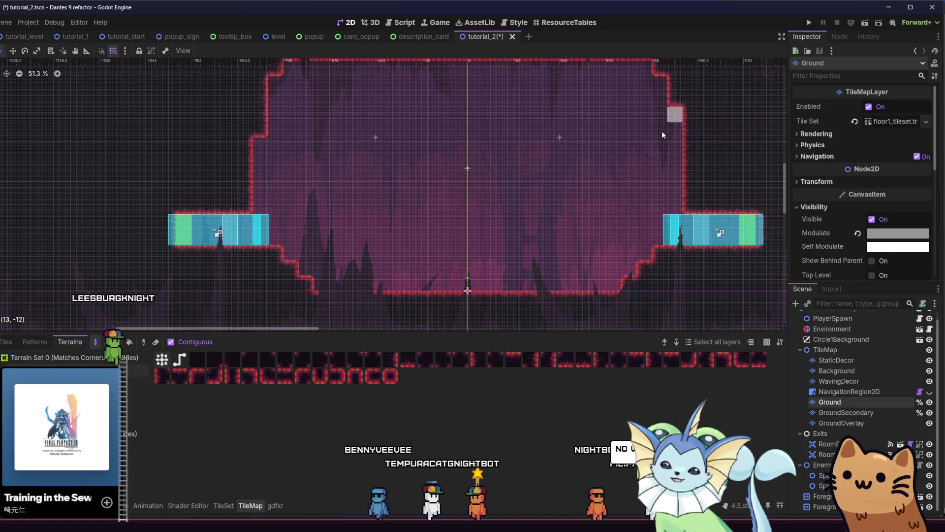
Look over the open chamber, then select GroundSecondary and pick its terrain to paint.
{"action": "scroll", "coordinate": [650, 138], "scroll_direction": "right", "scroll_amount": 3}
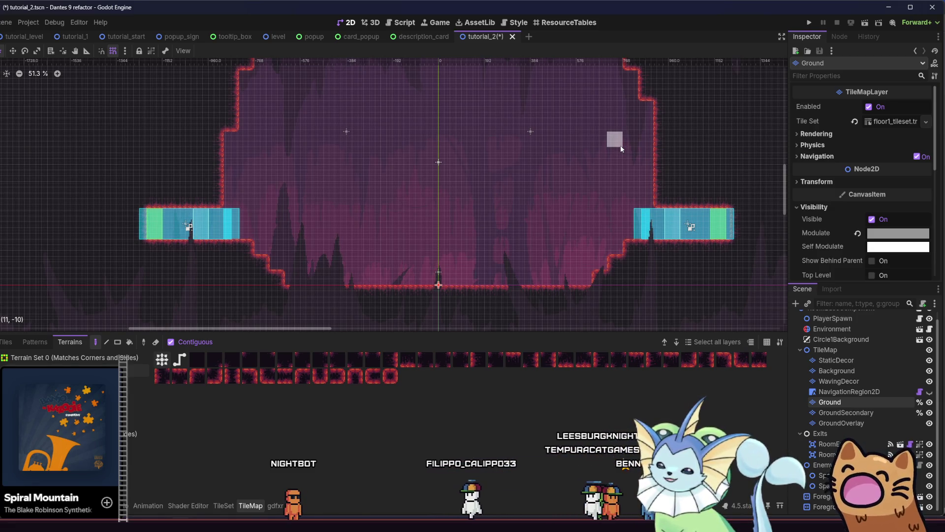
{"action": "scroll", "coordinate": [459, 267], "scroll_direction": "down", "scroll_amount": 4}
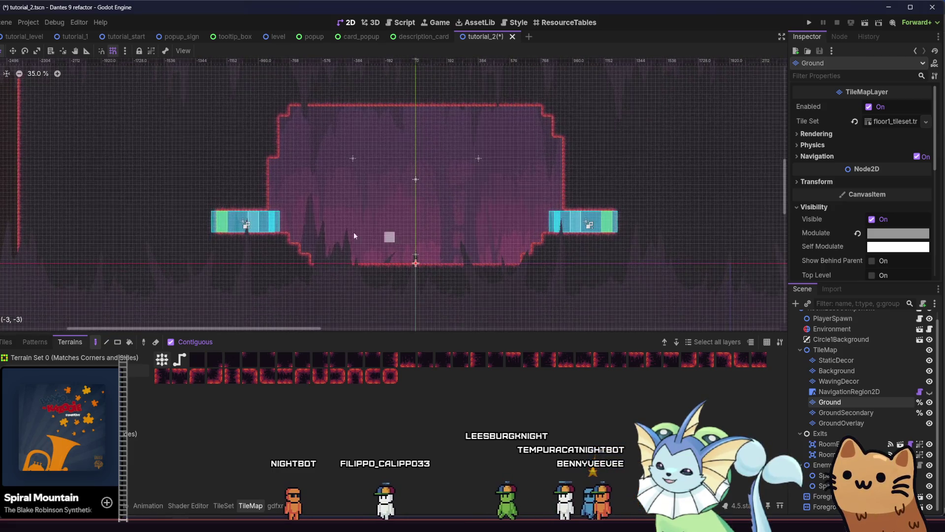
{"action": "scroll", "coordinate": [492, 266], "scroll_direction": "left", "scroll_amount": 3}
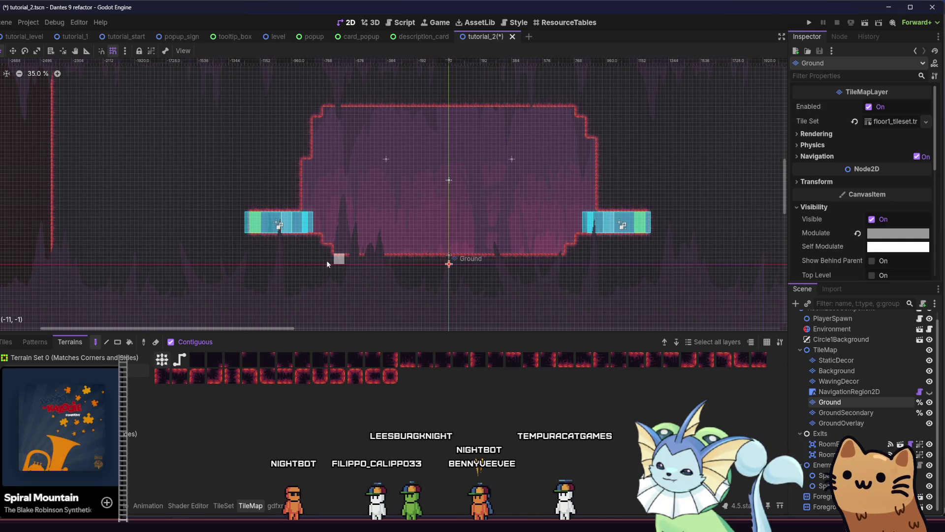
{"action": "scroll", "coordinate": [310, 264], "scroll_direction": "right", "scroll_amount": 3}
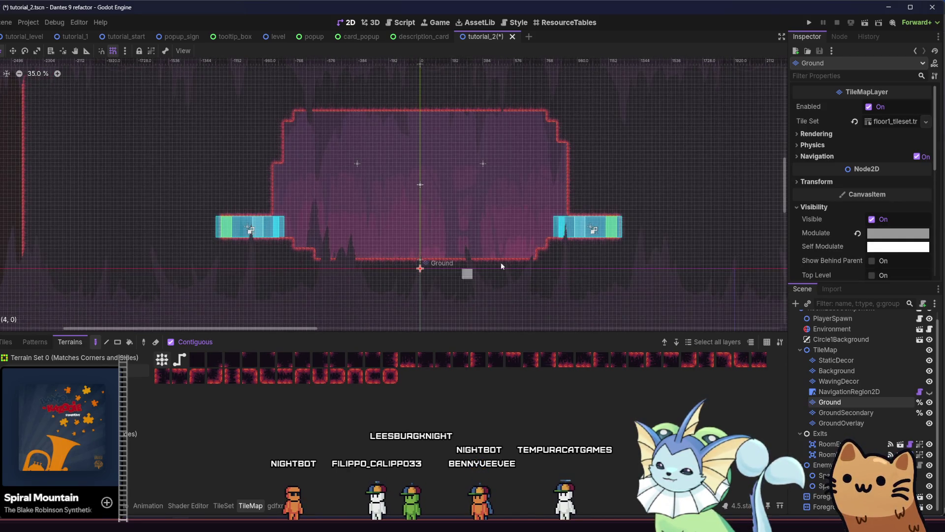
{"action": "scroll", "coordinate": [403, 264], "scroll_direction": "right", "scroll_amount": 3}
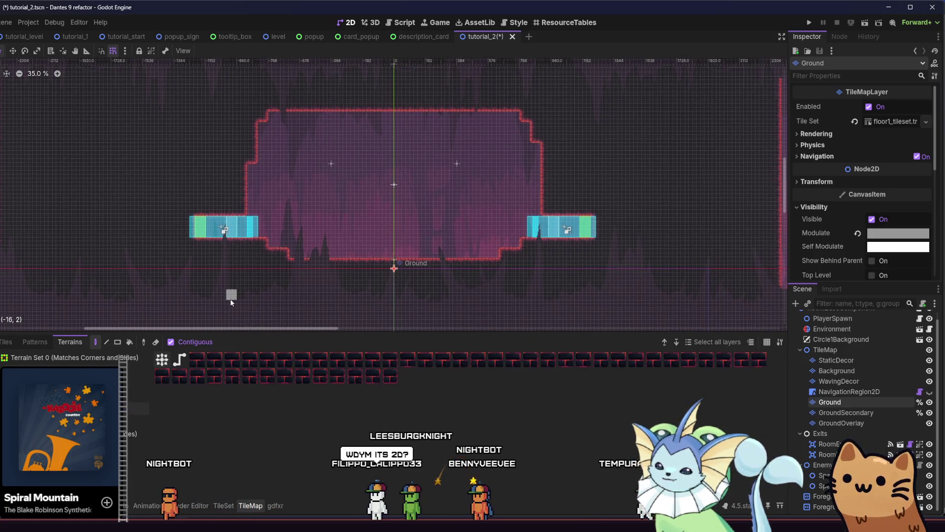
{"action": "scroll", "coordinate": [229, 300], "scroll_direction": "up", "scroll_amount": 1}
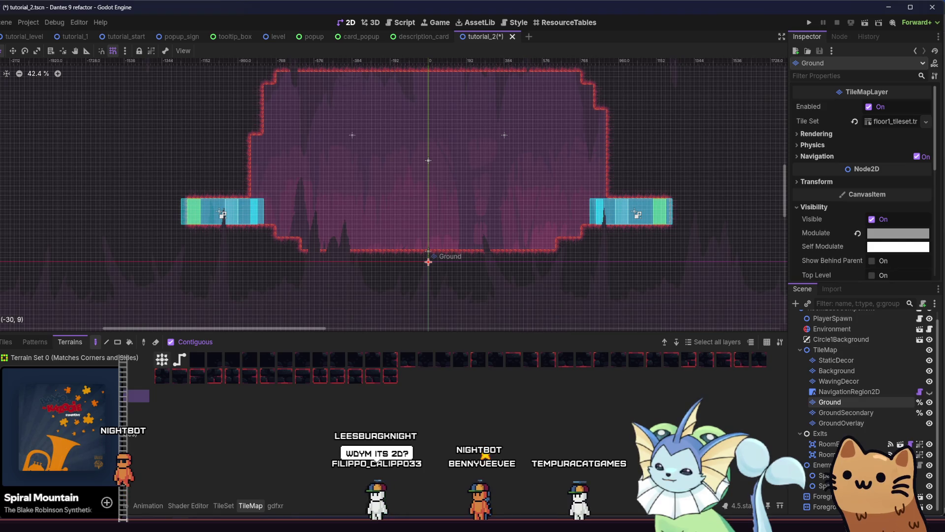
{"action": "left_click", "coordinate": [846, 412]}
{"action": "left_click", "coordinate": [140, 395]}
{"action": "scroll", "coordinate": [245, 240], "scroll_direction": "up", "scroll_amount": 1}
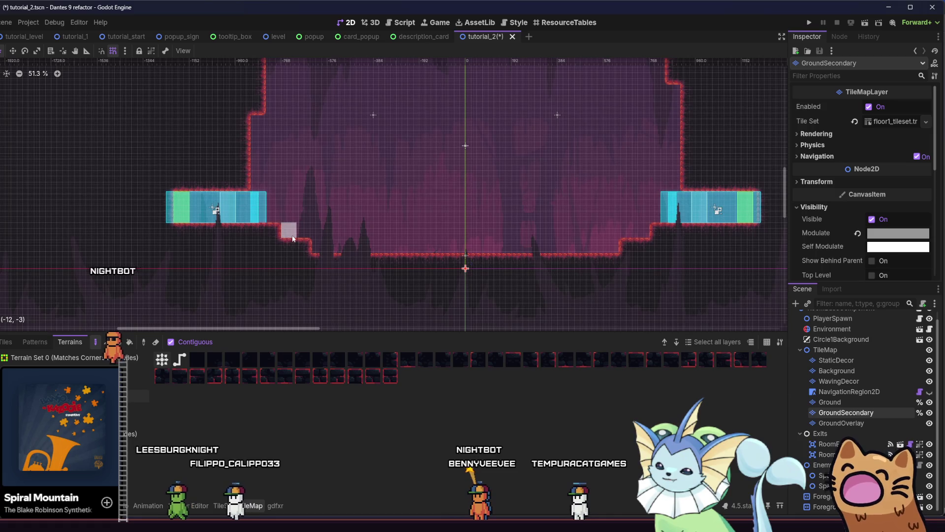
Paint dark GroundSecondary terrain beneath the room's floor and along the lower floor.
{"action": "left_click_drag", "start_coordinate": [299, 239], "coordinate": [407, 241]}
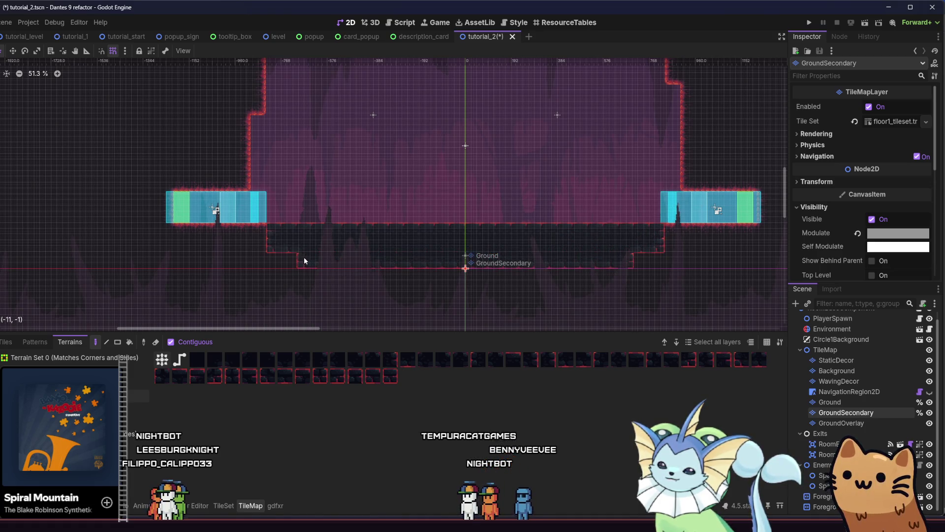
{"action": "left_click_drag", "start_coordinate": [297, 256], "coordinate": [453, 293]}
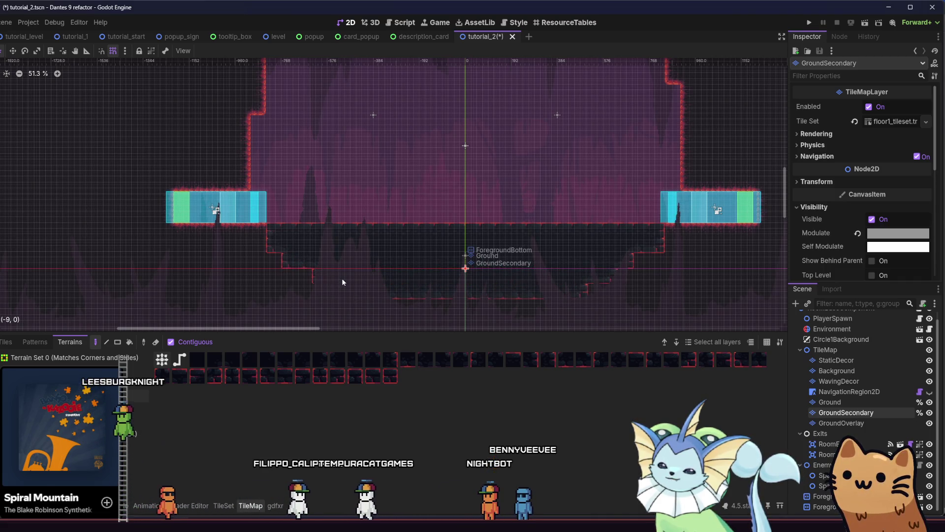
{"action": "mouse_move", "coordinate": [256, 244]}
{"action": "left_mouse_down"}
{"action": "mouse_move", "coordinate": [180, 270]}
{"action": "mouse_move", "coordinate": [172, 300]}
{"action": "mouse_move", "coordinate": [188, 285]}
{"action": "left_mouse_up"}
{"action": "scroll", "coordinate": [202, 298], "scroll_direction": "down", "scroll_amount": 3}
{"action": "scroll", "coordinate": [177, 243], "scroll_direction": "up", "scroll_amount": 1}
{"action": "scroll", "coordinate": [236, 264], "scroll_direction": "up", "scroll_amount": 1}
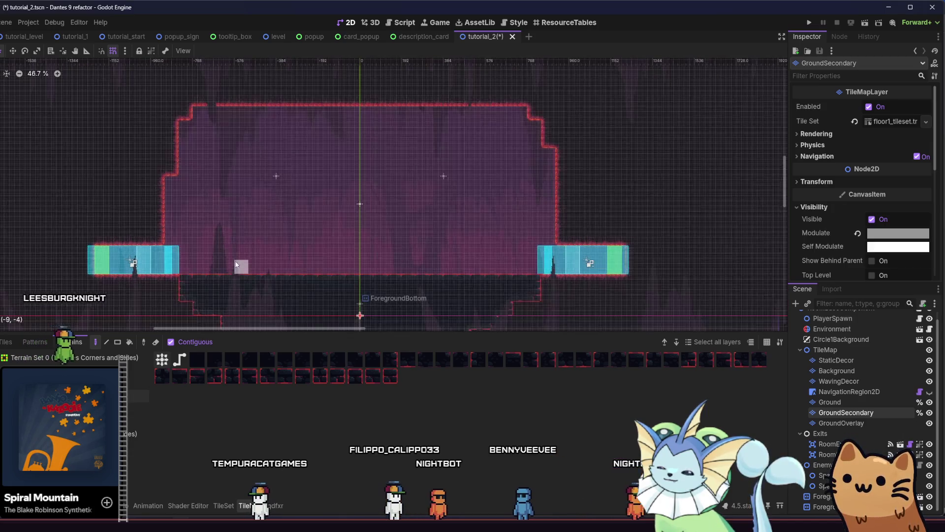
{"action": "scroll", "coordinate": [236, 264], "scroll_direction": "up", "scroll_amount": 1}
Recentre the view on the room and select the Background tile layer.
{"action": "left_click_drag", "start_coordinate": [236, 264], "coordinate": [291, 238]}
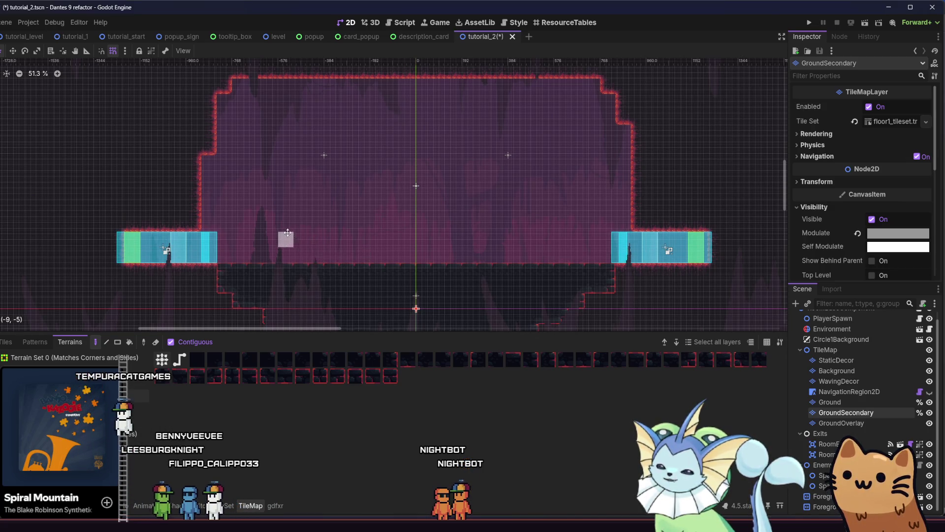
{"action": "left_click_drag", "start_coordinate": [287, 232], "coordinate": [250, 216]}
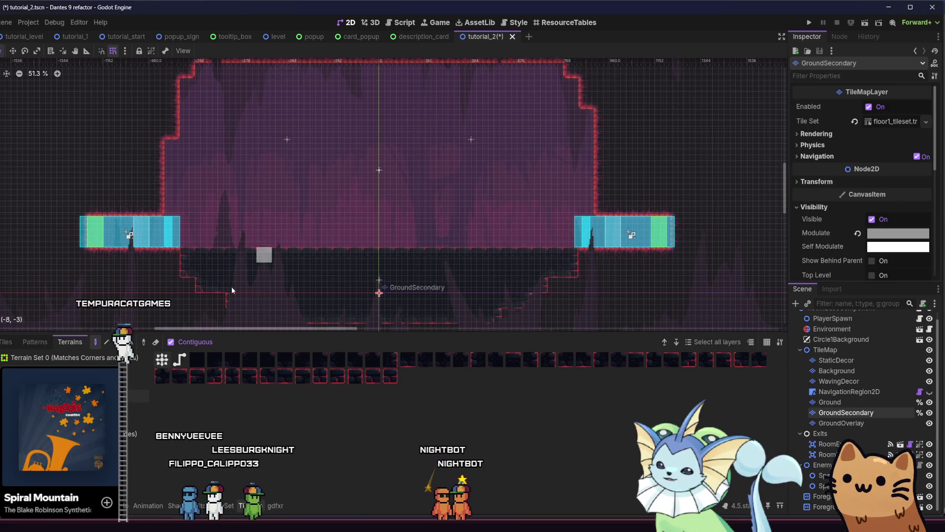
{"action": "key", "text": "Up"}
{"action": "key", "text": "Up"}
{"action": "key", "text": "Up"}
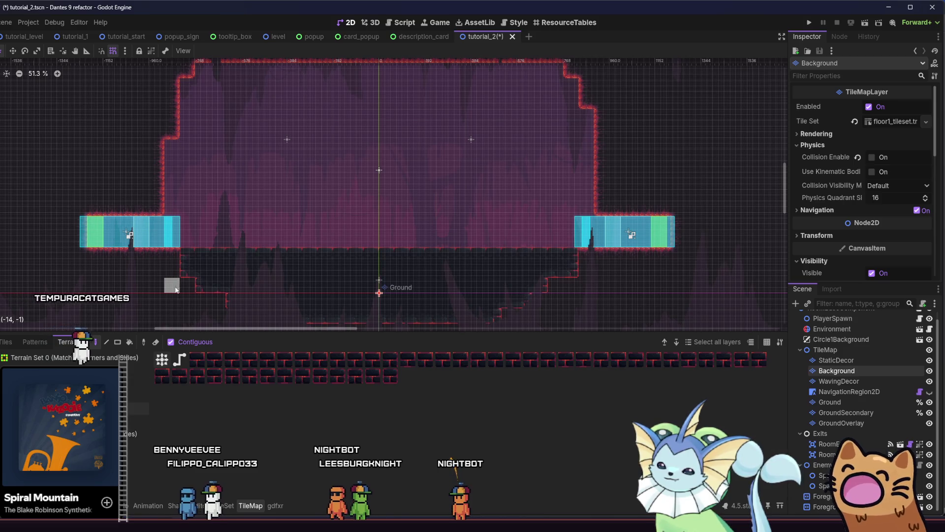
Paint tall dark background pillars left of centre and trim their top tiles.
{"action": "mouse_move", "coordinate": [218, 225]}
{"action": "left_mouse_down"}
{"action": "mouse_move", "coordinate": [217, 162]}
{"action": "mouse_move", "coordinate": [230, 223]}
{"action": "left_mouse_up"}
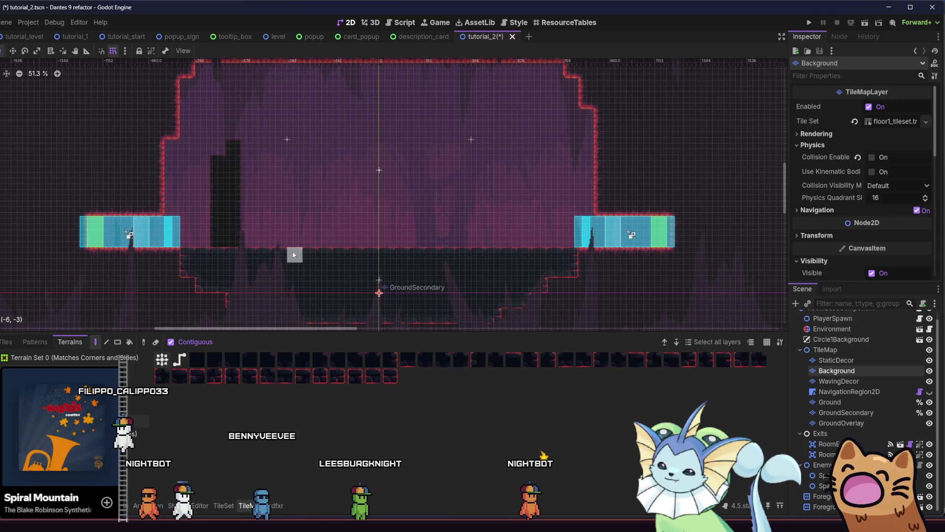
{"action": "left_click_drag", "start_coordinate": [293, 243], "coordinate": [279, 131]}
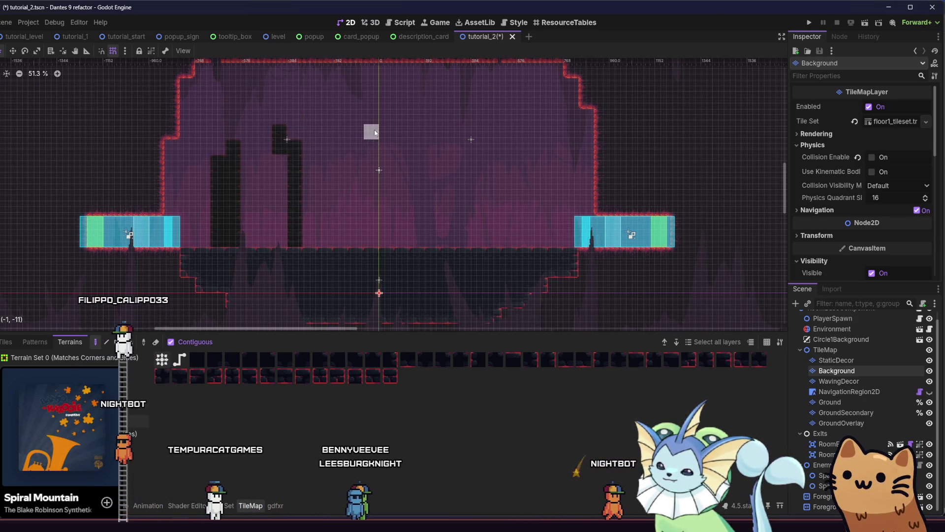
{"action": "left_click_drag", "start_coordinate": [386, 131], "coordinate": [390, 241]}
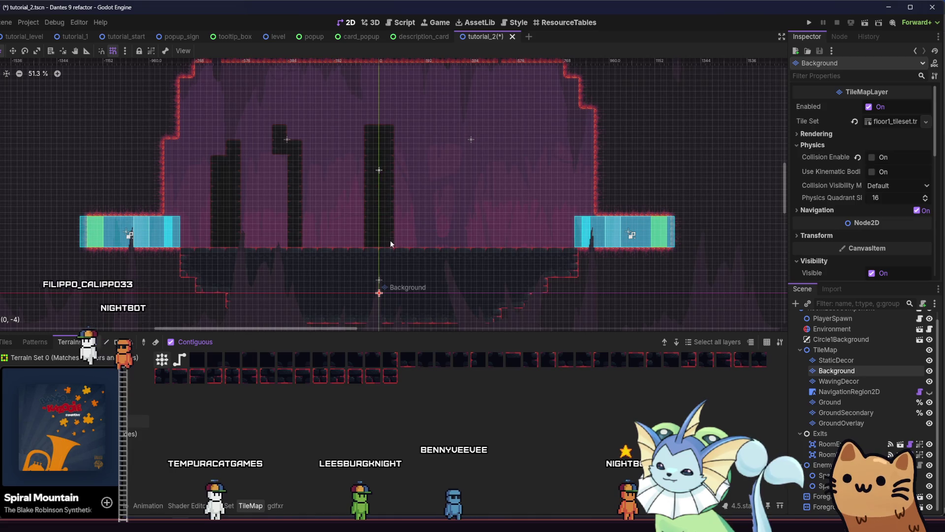
{"action": "right_click", "coordinate": [382, 141]}
{"action": "left_click_drag", "start_coordinate": [314, 226], "coordinate": [284, 149]}
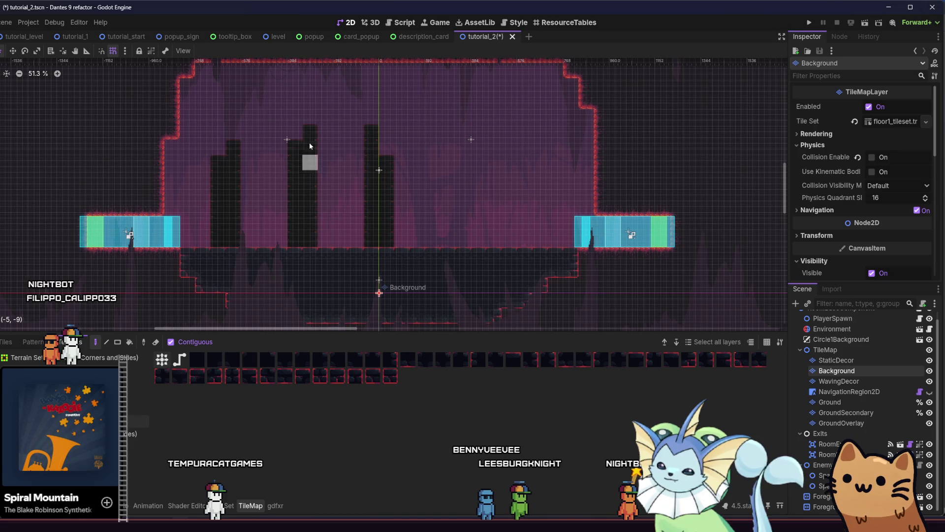
{"action": "right_click", "coordinate": [296, 147]}
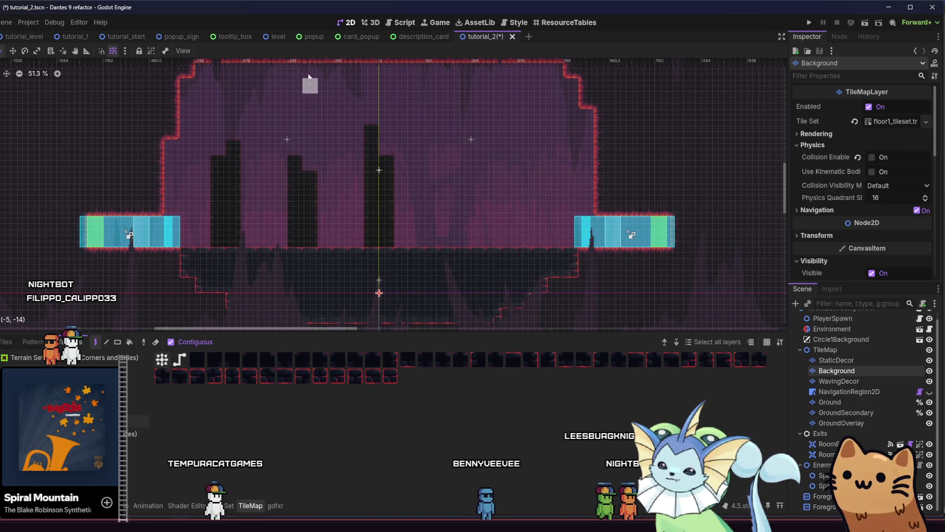
Add dark blocks hanging from the ceiling and a few single tiles, undoing a stray pillar.
{"action": "scroll", "coordinate": [295, 110], "scroll_direction": "up", "scroll_amount": 2}
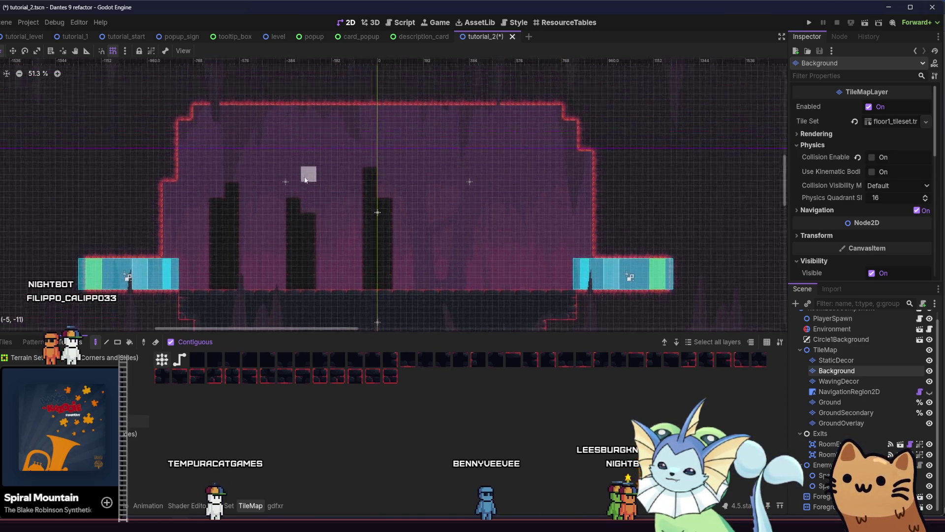
{"action": "left_click_drag", "start_coordinate": [300, 139], "coordinate": [313, 146]}
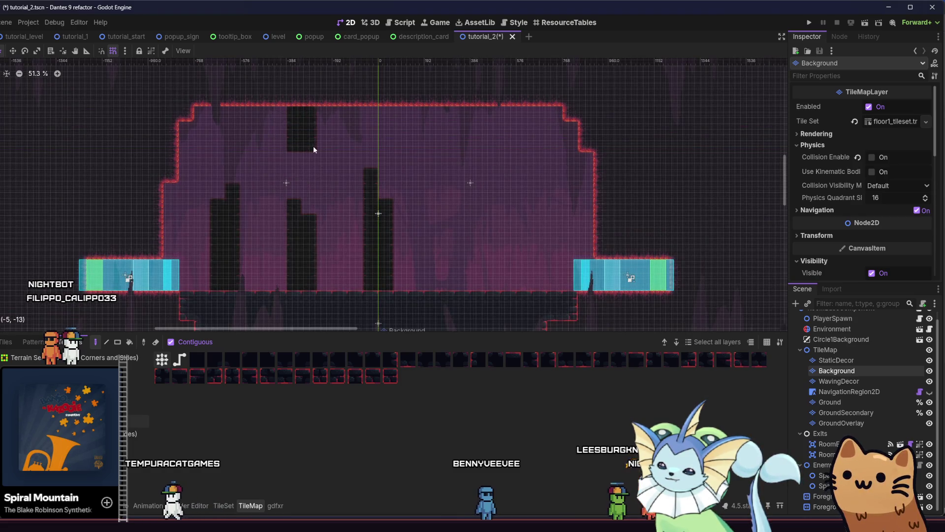
{"action": "left_click_drag", "start_coordinate": [371, 108], "coordinate": [374, 149]}
{"action": "scroll", "coordinate": [382, 141], "scroll_direction": "down", "scroll_amount": 1}
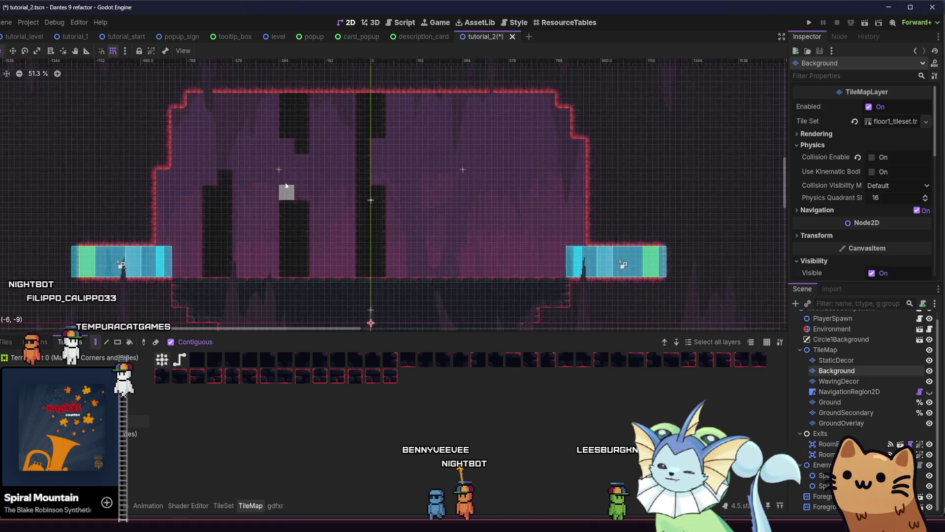
{"action": "left_click_drag", "start_coordinate": [218, 96], "coordinate": [222, 115]}
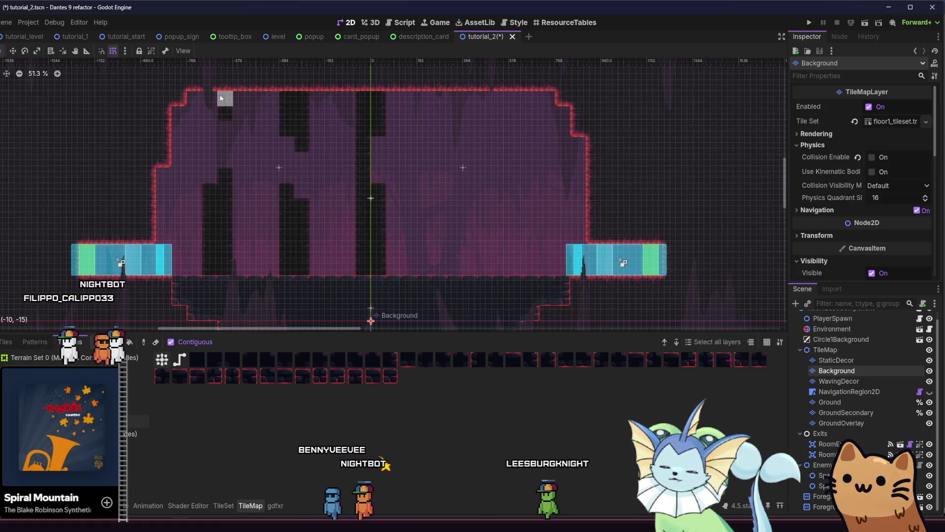
{"action": "scroll", "coordinate": [194, 126], "scroll_direction": "right", "scroll_amount": 2}
{"action": "mouse_move", "coordinate": [422, 91]}
{"action": "left_mouse_down"}
{"action": "mouse_move", "coordinate": [438, 206]}
{"action": "mouse_move", "coordinate": [415, 263]}
{"action": "mouse_move", "coordinate": [406, 108]}
{"action": "mouse_move", "coordinate": [421, 229]}
{"action": "left_mouse_up"}
{"action": "key", "text": "ctrl+z"}
{"action": "left_click", "coordinate": [408, 219]}
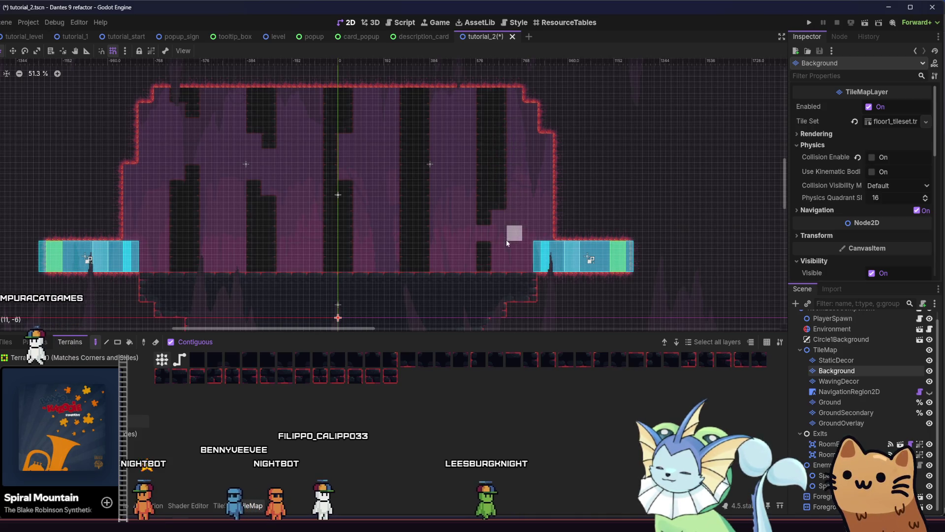
{"action": "left_click", "coordinate": [503, 260]}
Save the scene and recentre the view on the room.
{"action": "key", "text": "ctrl+s"}
{"action": "scroll", "coordinate": [453, 261], "scroll_direction": "down", "scroll_amount": 2}
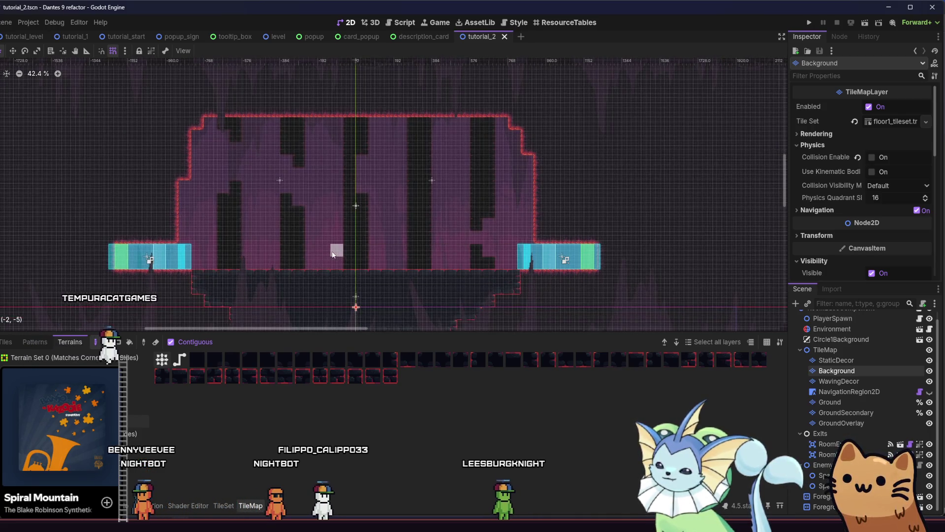
{"action": "scroll", "coordinate": [366, 248], "scroll_direction": "left", "scroll_amount": 3}
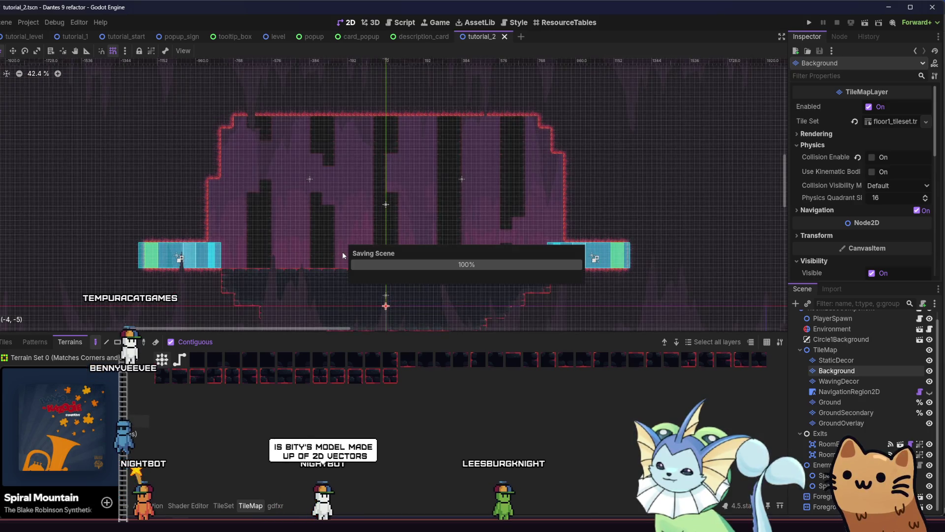
{"action": "scroll", "coordinate": [335, 248], "scroll_direction": "down", "scroll_amount": 1}
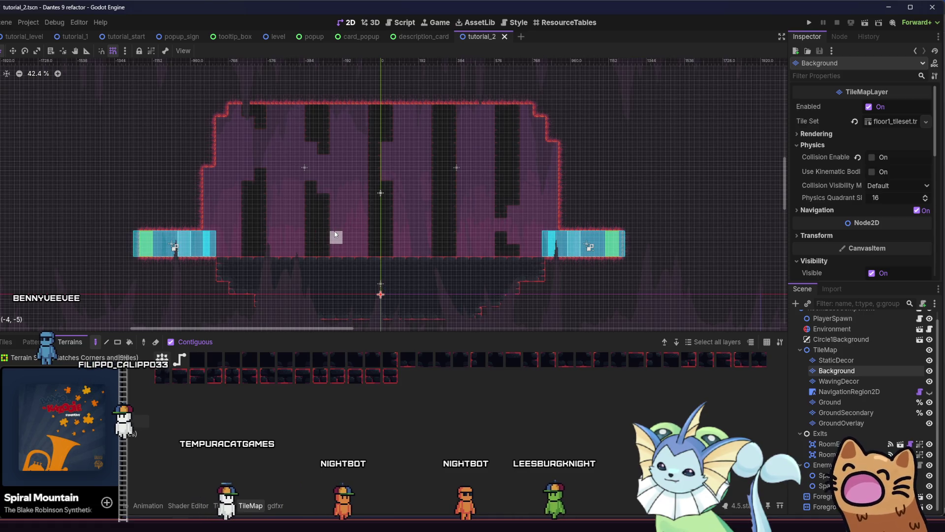
{"action": "mouse_move", "coordinate": [288, 224]}
{"action": "left_mouse_down"}
{"action": "mouse_move", "coordinate": [232, 249]}
{"action": "mouse_move", "coordinate": [242, 226]}
{"action": "left_mouse_up"}
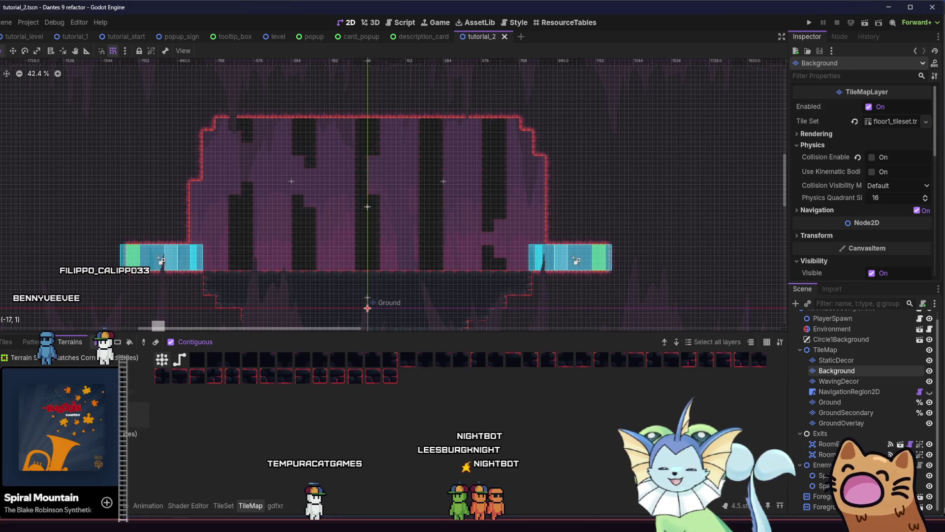
{"action": "left_click", "coordinate": [885, 411]}
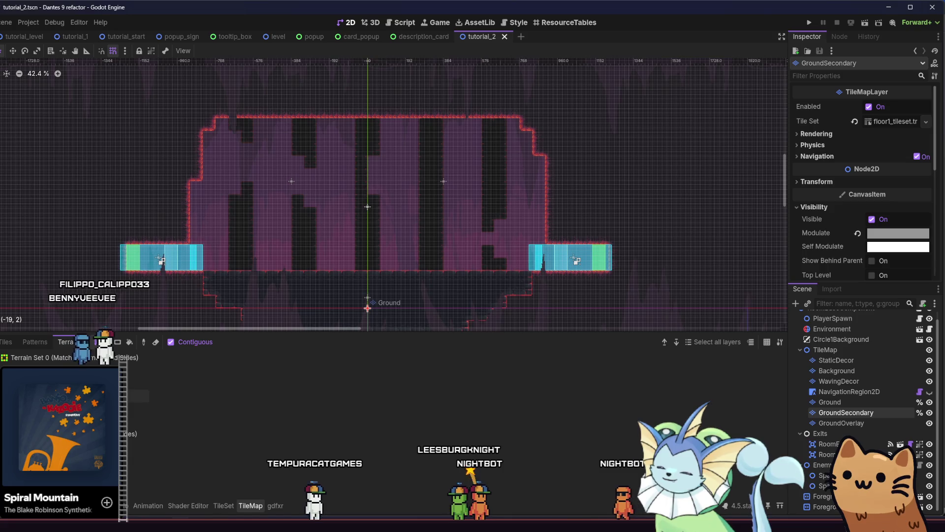
Paint a dark GroundSecondary ceiling band across the top of the room.
{"action": "scroll", "coordinate": [222, 128], "scroll_direction": "up", "scroll_amount": 1}
{"action": "mouse_move", "coordinate": [241, 109]}
{"action": "left_mouse_down"}
{"action": "mouse_move", "coordinate": [530, 113]}
{"action": "mouse_move", "coordinate": [527, 137]}
{"action": "left_mouse_up"}
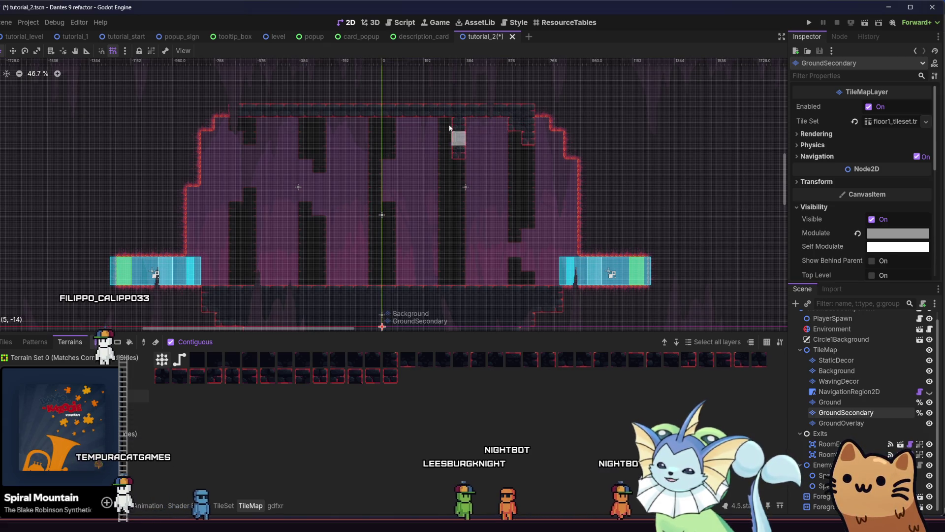
{"action": "left_click_drag", "start_coordinate": [435, 119], "coordinate": [456, 157]}
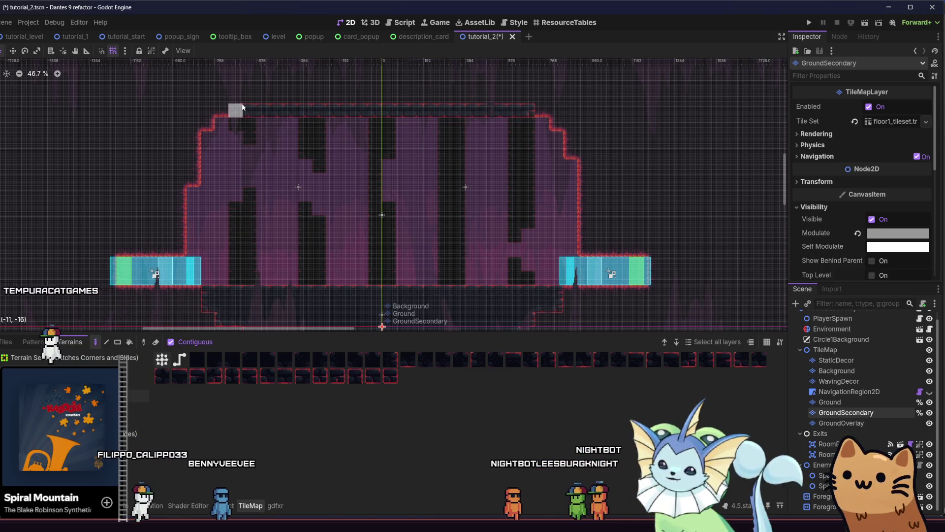
{"action": "left_click_drag", "start_coordinate": [312, 72], "coordinate": [503, 111]}
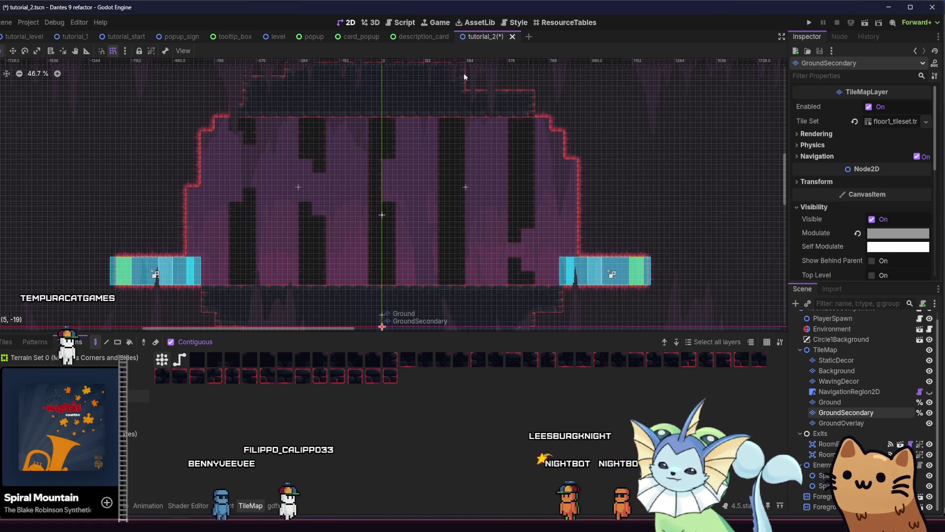
{"action": "scroll", "coordinate": [513, 190], "scroll_direction": "up", "scroll_amount": 1}
{"action": "mouse_move", "coordinate": [540, 157]}
{"action": "left_mouse_down"}
{"action": "mouse_move", "coordinate": [317, 127]}
{"action": "mouse_move", "coordinate": [442, 112]}
{"action": "mouse_move", "coordinate": [338, 112]}
{"action": "mouse_move", "coordinate": [473, 113]}
{"action": "mouse_move", "coordinate": [433, 99]}
{"action": "mouse_move", "coordinate": [466, 117]}
{"action": "left_mouse_up"}
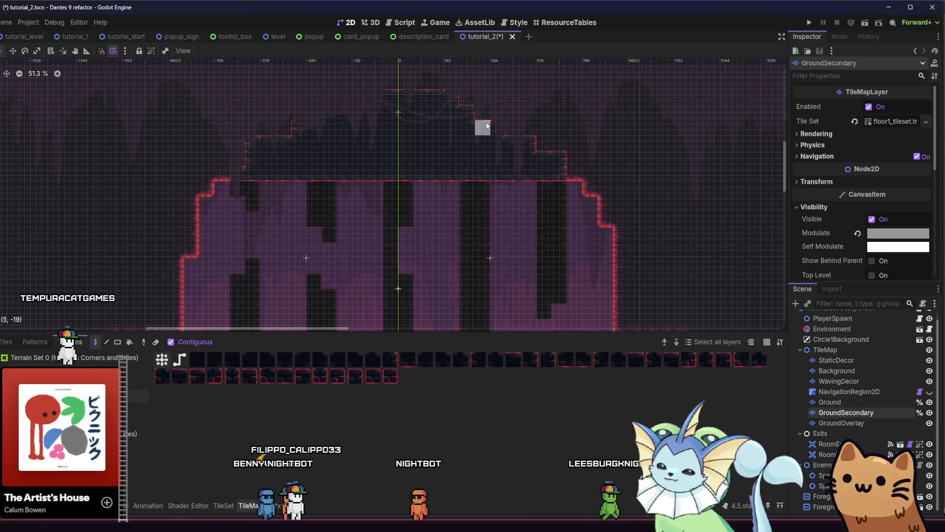
{"action": "scroll", "coordinate": [486, 123], "scroll_direction": "down", "scroll_amount": 2}
Save the scene and switch the TileMap panel to the Tiles tab.
{"action": "key", "text": "ctrl+s"}
{"action": "left_click", "coordinate": [530, 114]}
{"action": "key", "text": "ctrl+s"}
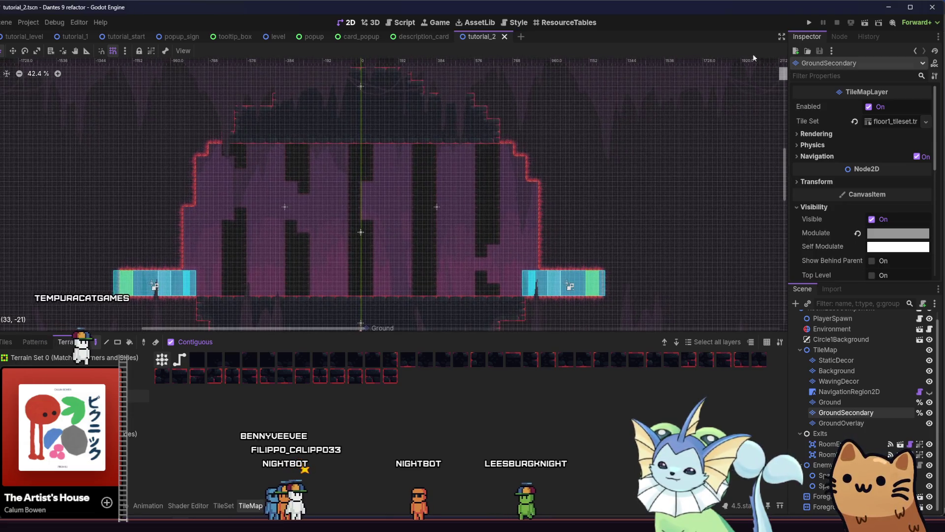
{"action": "mouse_move", "coordinate": [28, 37]}
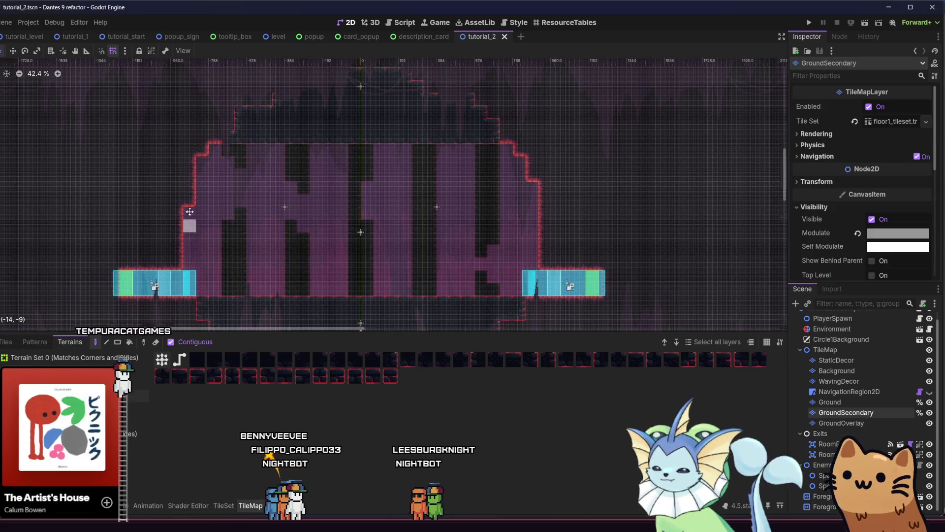
{"action": "left_click", "coordinate": [2, 345]}
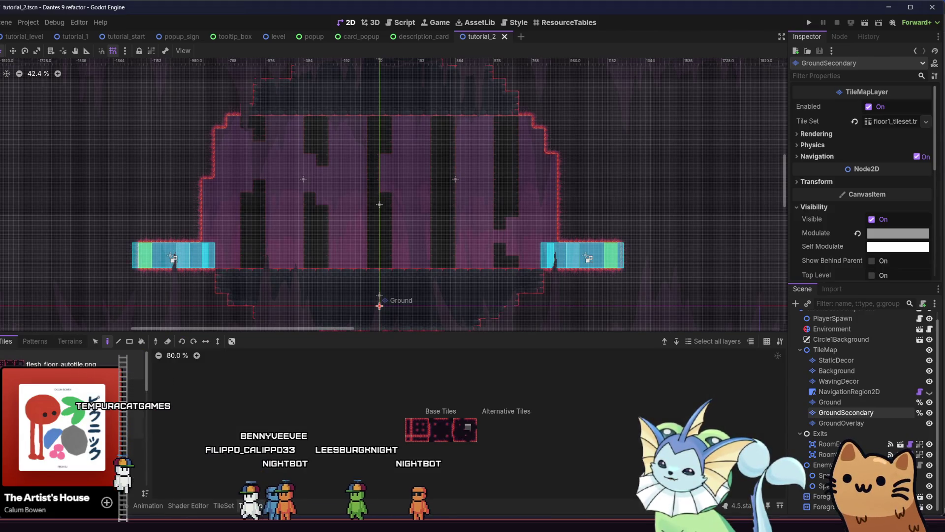
Instance popup_sign.tscn as a child of the RoomBaseComponent root in tutorial_2.
{"action": "key", "text": "alt+f"}
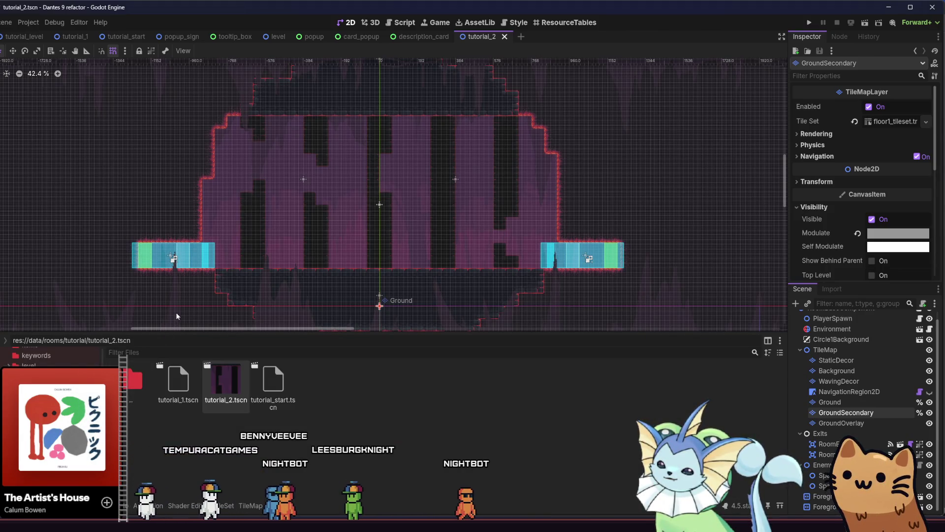
{"action": "scroll", "coordinate": [49, 357], "scroll_direction": "down", "scroll_amount": 5}
{"action": "scroll", "coordinate": [49, 357], "scroll_direction": "up", "scroll_amount": 5}
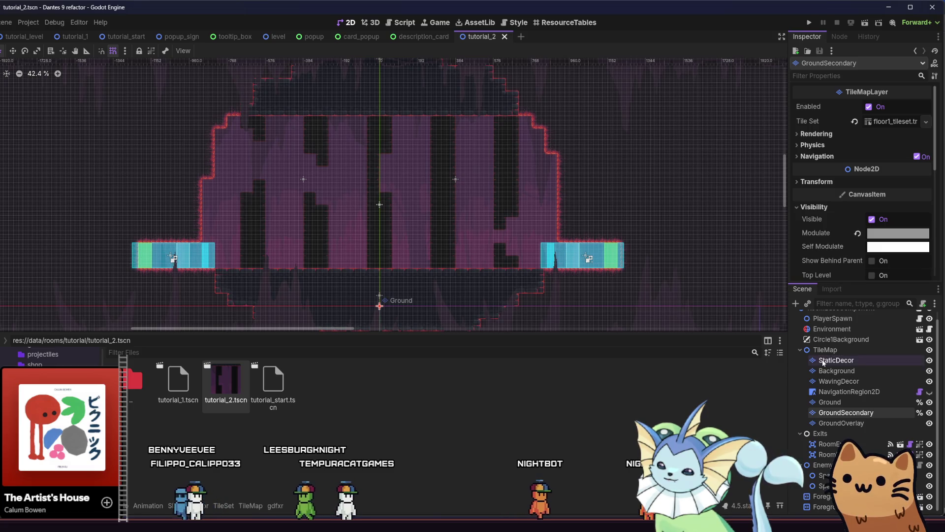
{"action": "scroll", "coordinate": [807, 355], "scroll_direction": "up", "scroll_amount": 1}
{"action": "left_click", "coordinate": [818, 317]}
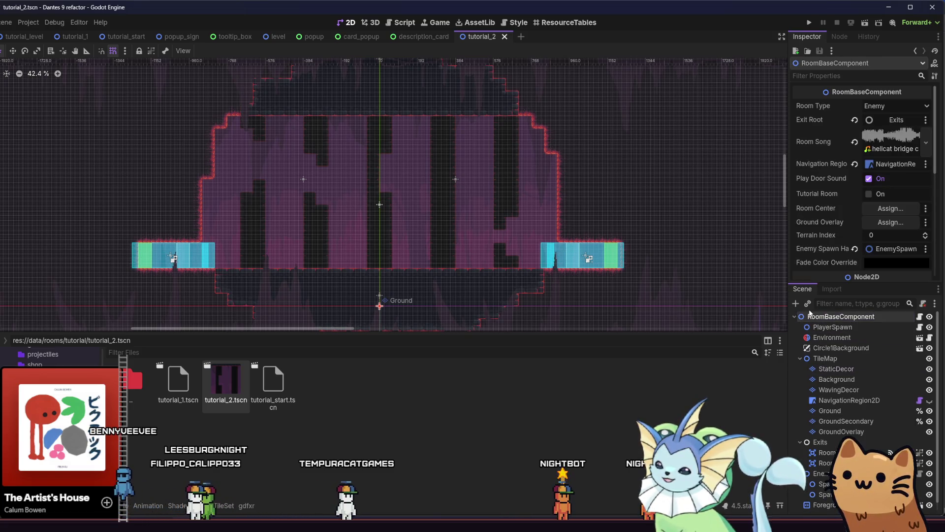
{"action": "left_click", "coordinate": [808, 304]}
{"action": "type", "text": "pop"}
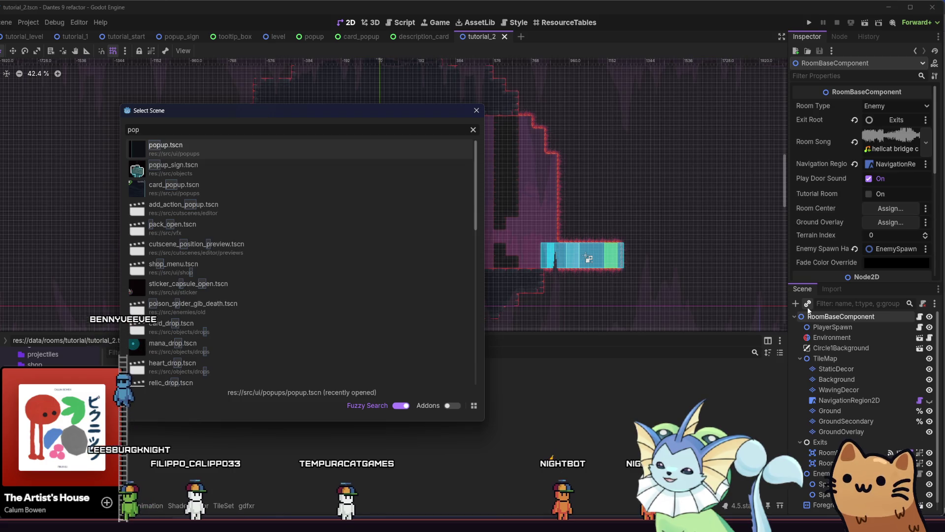
{"action": "double_click", "coordinate": [281, 172]}
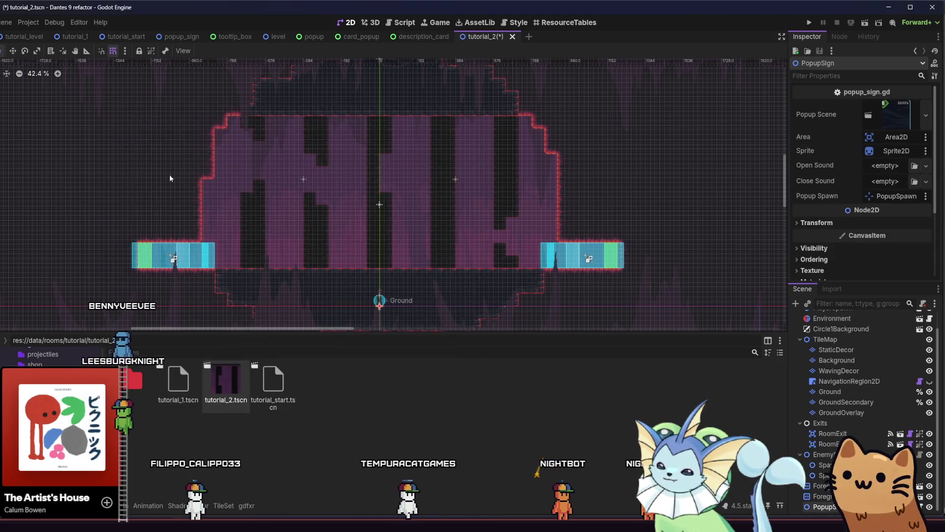
{"action": "scroll", "coordinate": [175, 175], "scroll_direction": "up", "scroll_amount": 1}
Drag the newly added popup sign down onto the floor.
{"action": "mouse_move", "coordinate": [358, 288]}
{"action": "left_mouse_down"}
{"action": "mouse_move", "coordinate": [327, 307]}
{"action": "mouse_move", "coordinate": [348, 299]}
{"action": "left_mouse_up"}
{"action": "scroll", "coordinate": [358, 290], "scroll_direction": "up", "scroll_amount": 3}
{"action": "scroll", "coordinate": [347, 300], "scroll_direction": "up", "scroll_amount": 4}
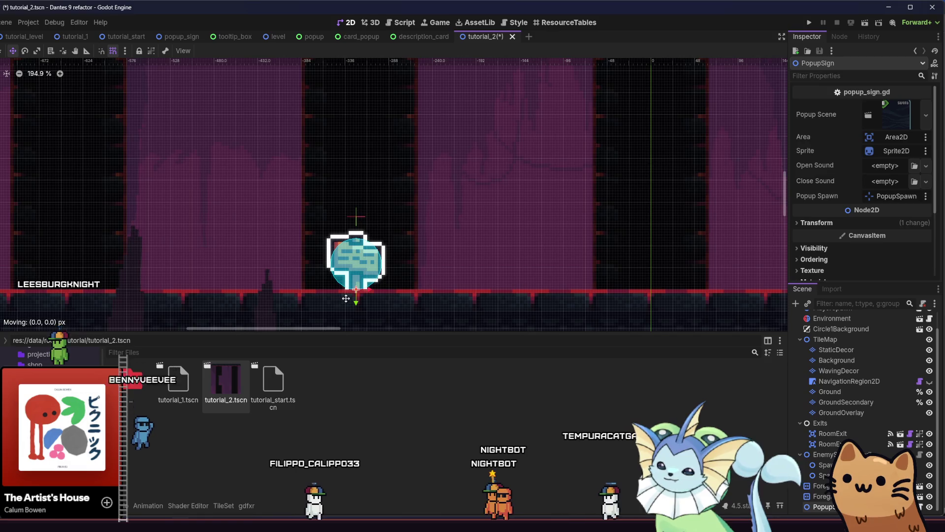
{"action": "scroll", "coordinate": [348, 297], "scroll_direction": "up", "scroll_amount": 7}
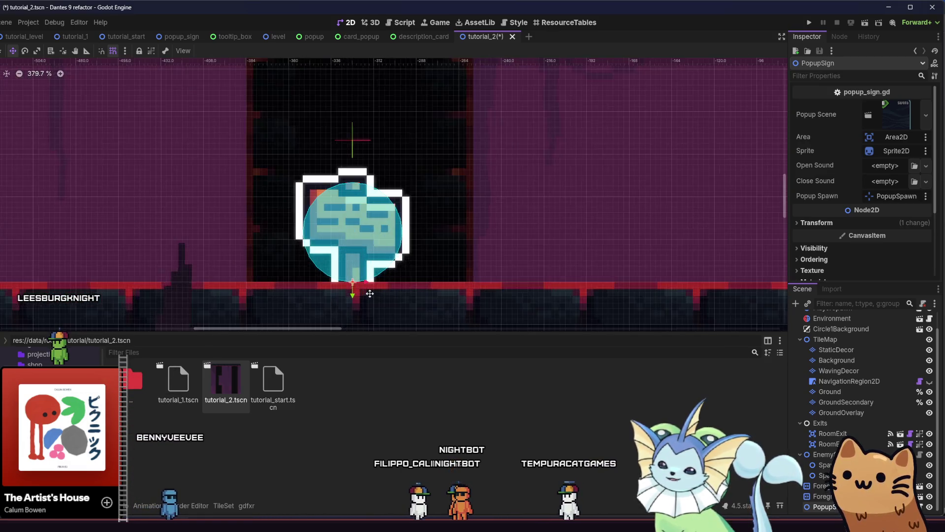
{"action": "scroll", "coordinate": [369, 293], "scroll_direction": "down", "scroll_amount": 8}
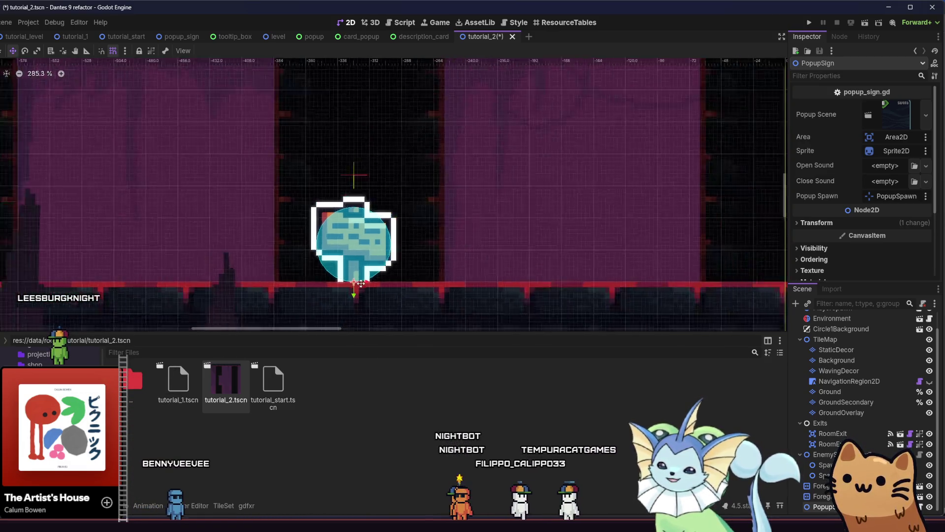
{"action": "left_click", "coordinate": [125, 51]}
{"action": "key", "text": "Escape"}
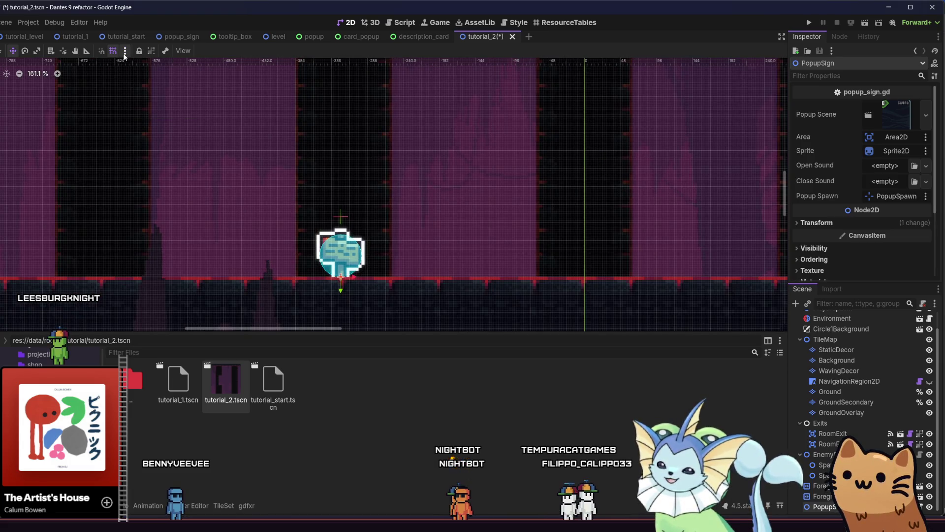
{"action": "scroll", "coordinate": [228, 197], "scroll_direction": "down", "scroll_amount": 4}
Duplicate the popup sign twice, moving the first copy right along the floor.
{"action": "key", "text": "ctrl+d"}
{"action": "left_click_drag", "start_coordinate": [204, 265], "coordinate": [512, 259]}
{"action": "scroll", "coordinate": [345, 263], "scroll_direction": "up", "scroll_amount": 3}
{"action": "key", "text": "ctrl+d"}
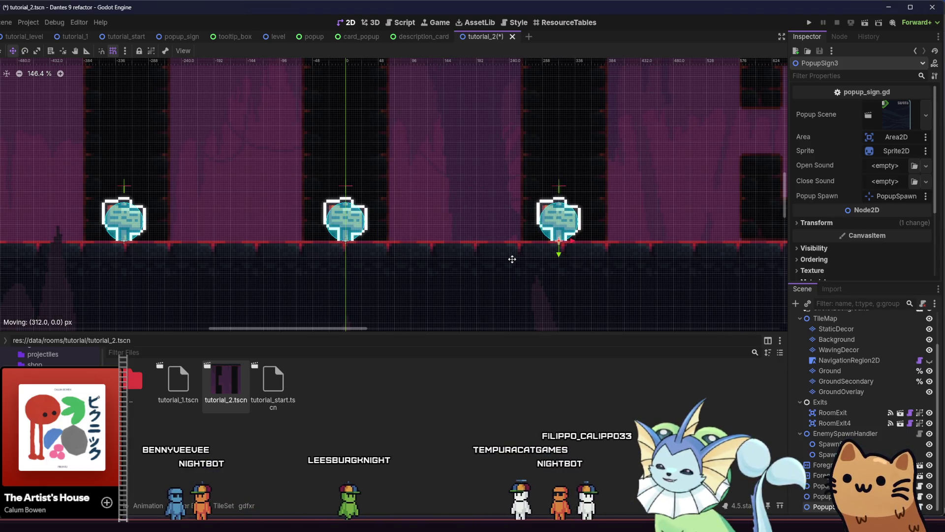
{"action": "scroll", "coordinate": [424, 264], "scroll_direction": "down", "scroll_amount": 5}
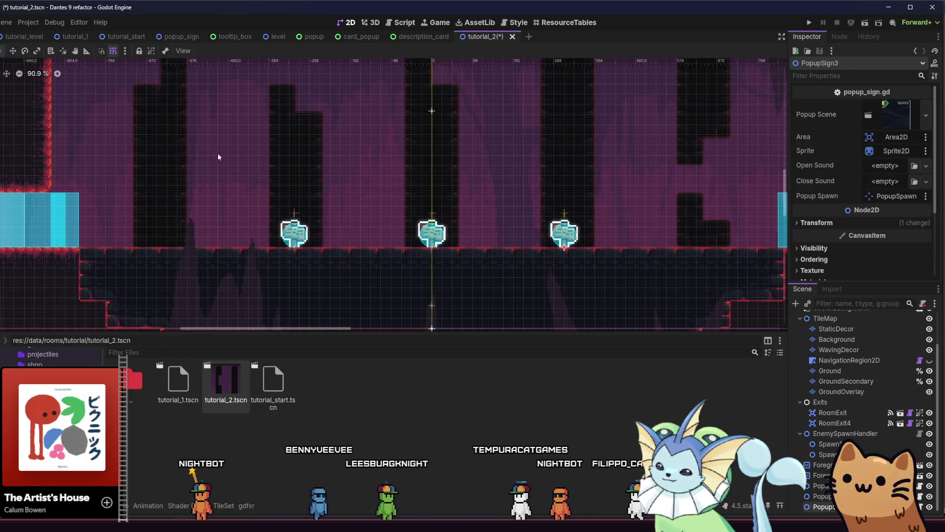
Move PopupSign4 right along the floor beside a pillar and nudge it slightly right.
{"action": "left_click", "coordinate": [177, 141]}
{"action": "scroll", "coordinate": [238, 175], "scroll_direction": "down", "scroll_amount": 2}
{"action": "left_click", "coordinate": [492, 227]}
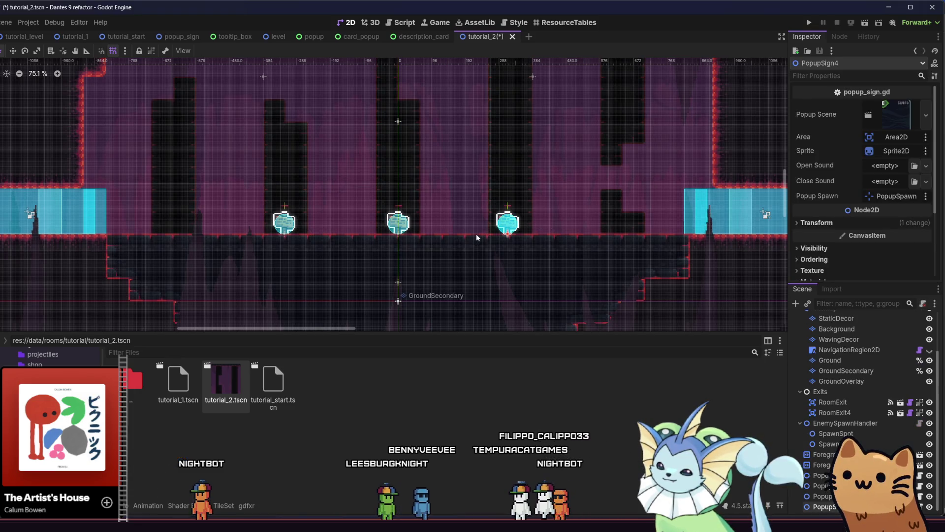
{"action": "scroll", "coordinate": [253, 253], "scroll_direction": "right", "scroll_amount": 2}
{"action": "scroll", "coordinate": [408, 240], "scroll_direction": "up", "scroll_amount": 3}
{"action": "left_click", "coordinate": [409, 241]}
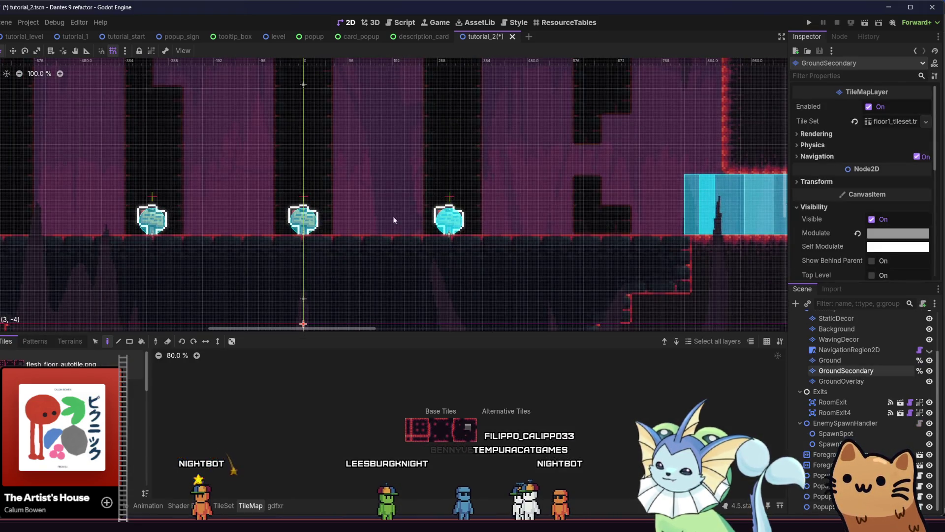
{"action": "scroll", "coordinate": [394, 220], "scroll_direction": "up", "scroll_amount": 3}
{"action": "scroll", "coordinate": [180, 219], "scroll_direction": "right", "scroll_amount": 4}
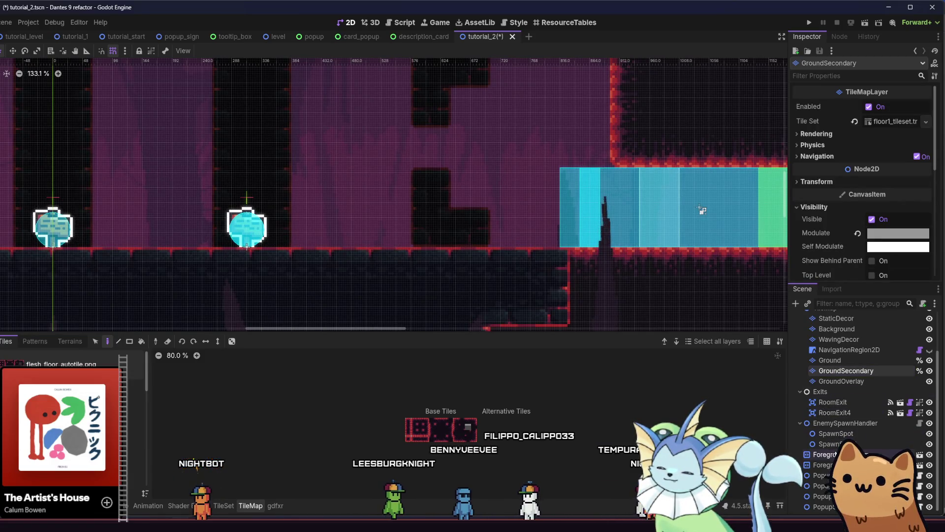
{"action": "left_click", "coordinate": [340, 273]}
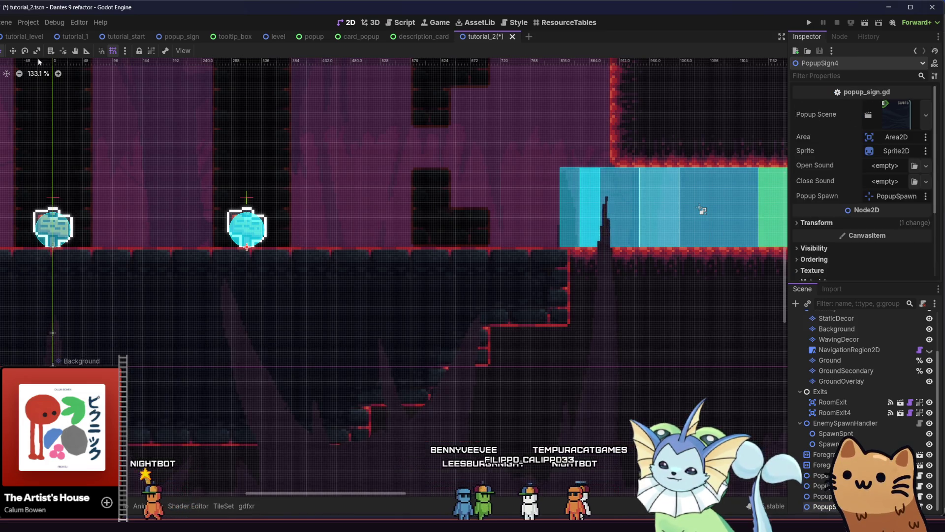
{"action": "scroll", "coordinate": [451, 307], "scroll_direction": "down", "scroll_amount": 4}
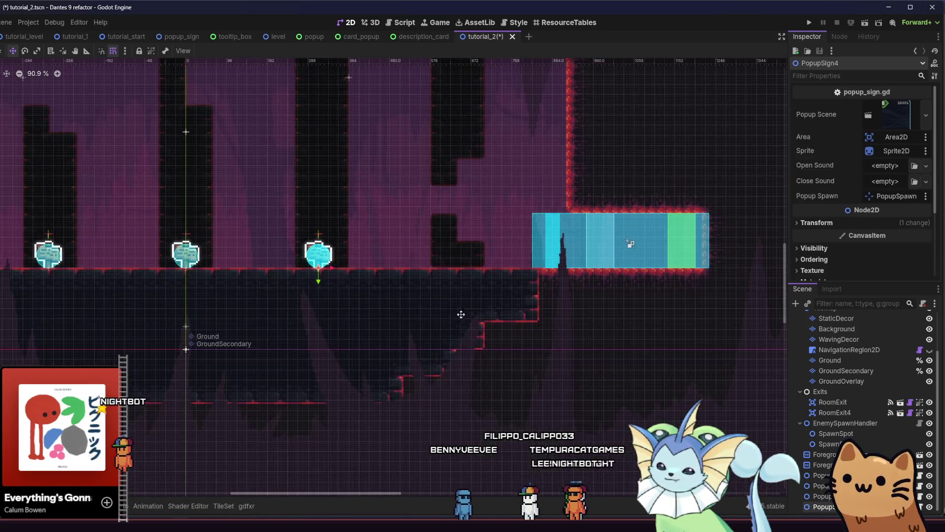
{"action": "scroll", "coordinate": [377, 301], "scroll_direction": "up", "scroll_amount": 7}
{"action": "mouse_move", "coordinate": [226, 278]}
{"action": "left_mouse_down"}
{"action": "mouse_move", "coordinate": [401, 281]}
{"action": "mouse_move", "coordinate": [468, 253]}
{"action": "mouse_move", "coordinate": [450, 275]}
{"action": "mouse_move", "coordinate": [464, 276]}
{"action": "left_mouse_up"}
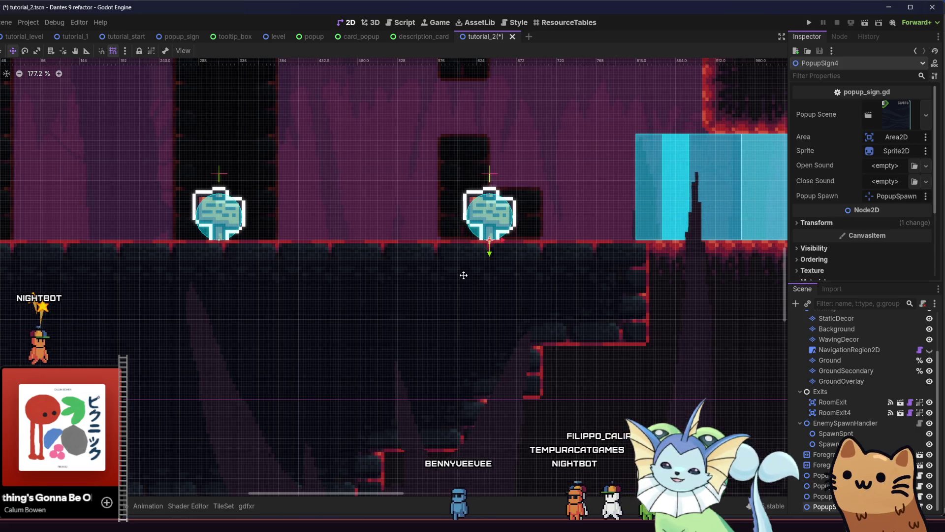
{"action": "scroll", "coordinate": [502, 253], "scroll_direction": "up", "scroll_amount": 10}
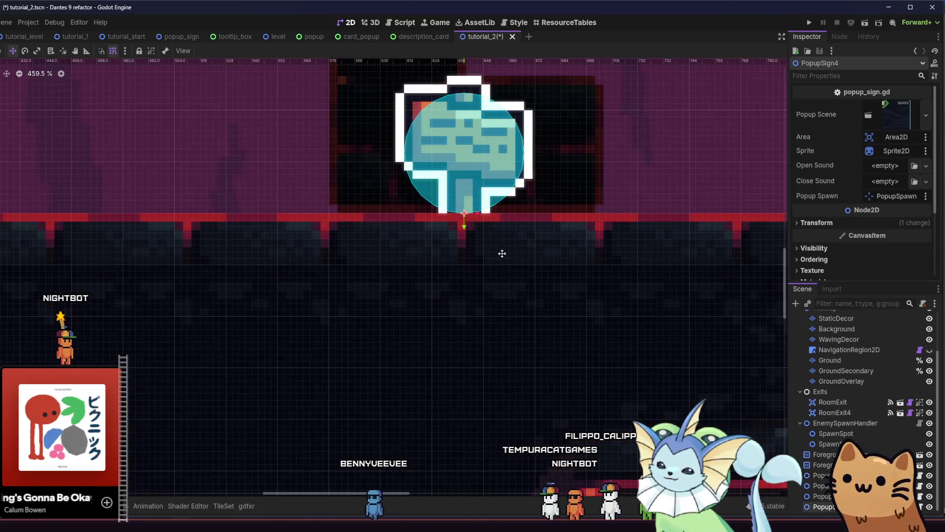
{"action": "key", "text": "Right"}
{"action": "key", "text": "Right"}
{"action": "key", "text": "Right"}
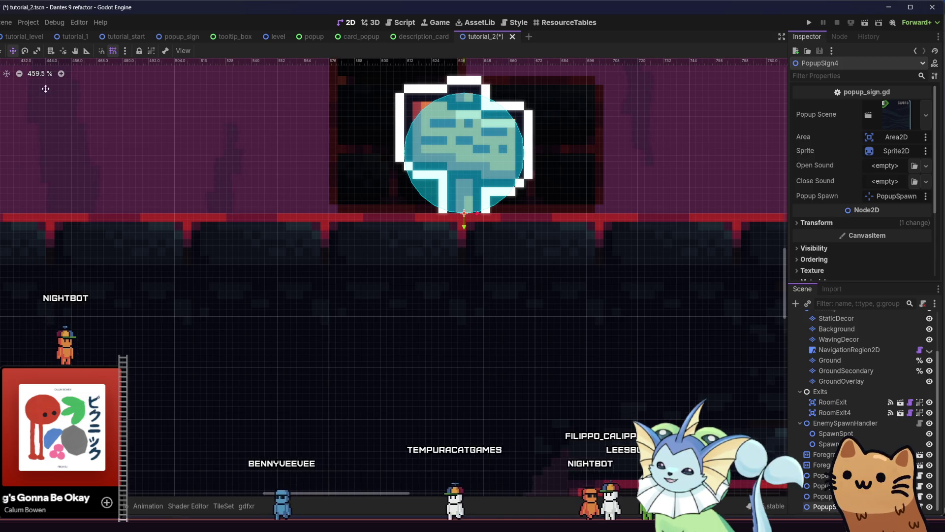
{"action": "left_click", "coordinate": [125, 51]}
Confirm the snap configuration and fine-tune the signs' positions between the pillars.
{"action": "left_click", "coordinate": [165, 115]}
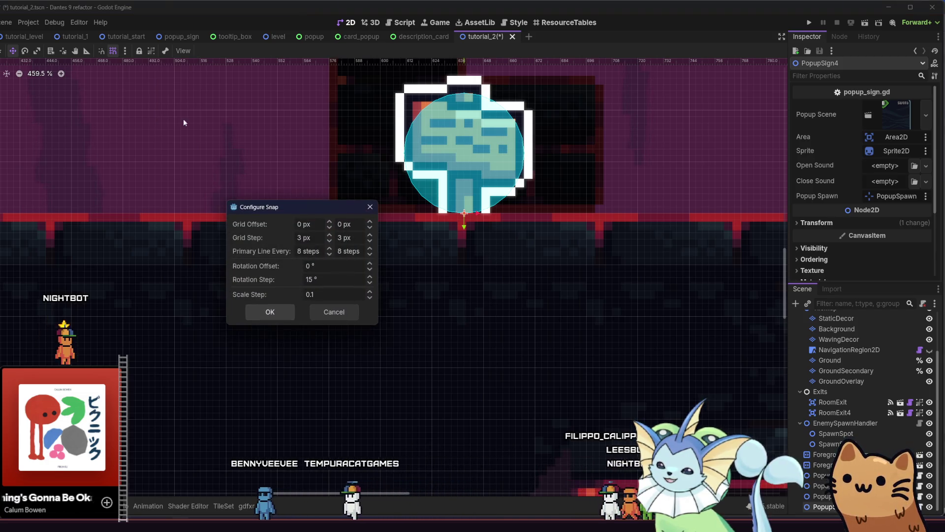
{"action": "left_click", "coordinate": [269, 311]}
{"action": "key", "text": "Left"}
{"action": "key", "text": "Left"}
{"action": "key", "text": "Left"}
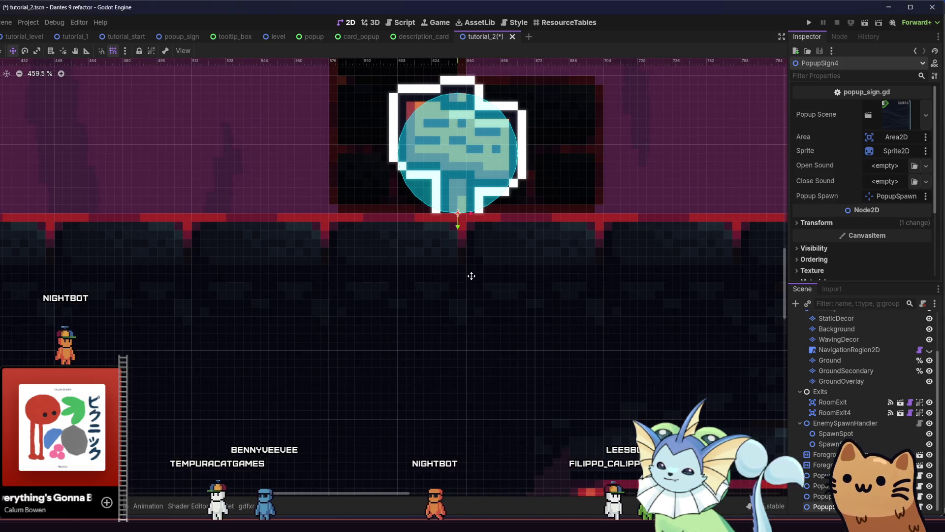
{"action": "scroll", "coordinate": [468, 283], "scroll_direction": "down", "scroll_amount": 8}
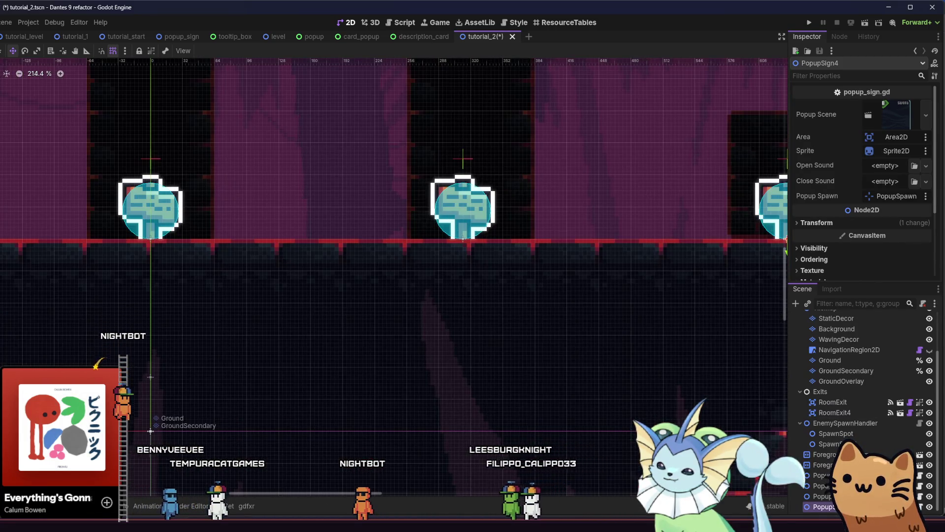
{"action": "scroll", "coordinate": [511, 253], "scroll_direction": "up", "scroll_amount": 10}
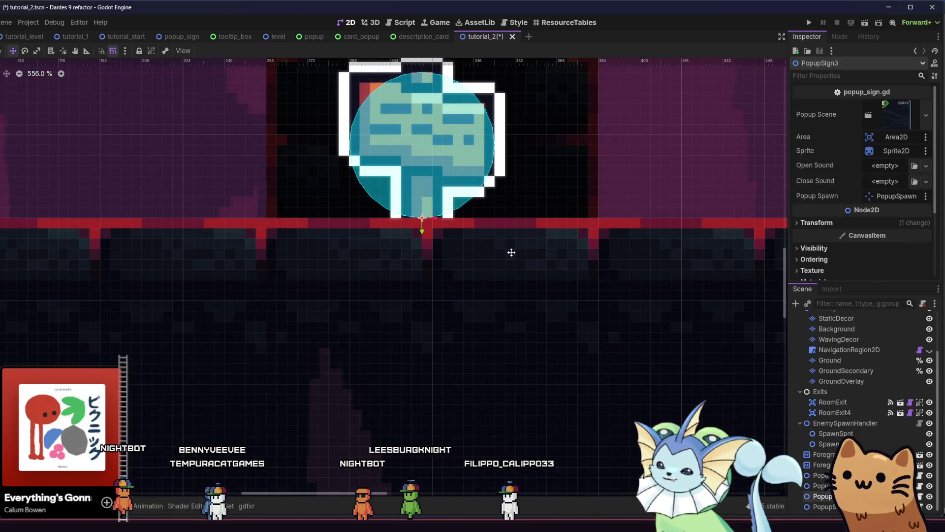
{"action": "scroll", "coordinate": [512, 253], "scroll_direction": "down", "scroll_amount": 10}
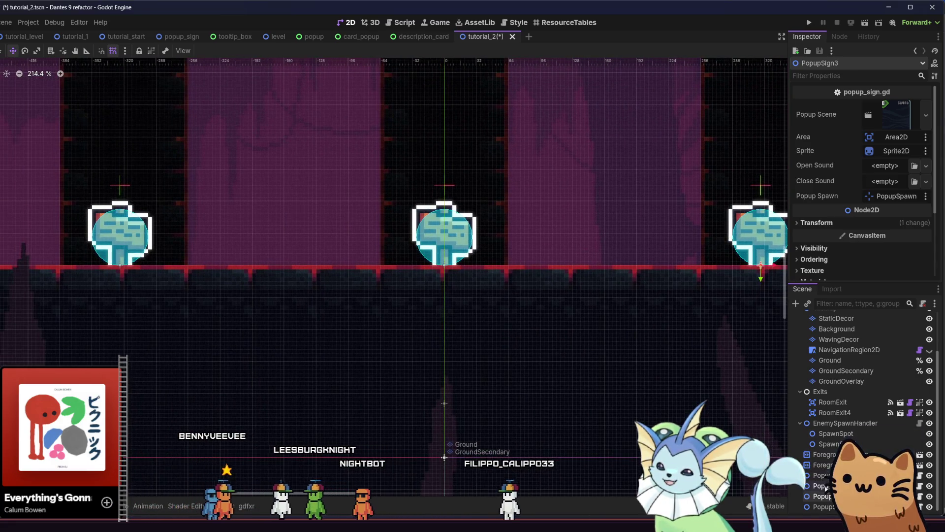
{"action": "scroll", "coordinate": [434, 232], "scroll_direction": "up", "scroll_amount": 4}
{"action": "scroll", "coordinate": [375, 243], "scroll_direction": "down", "scroll_amount": 4}
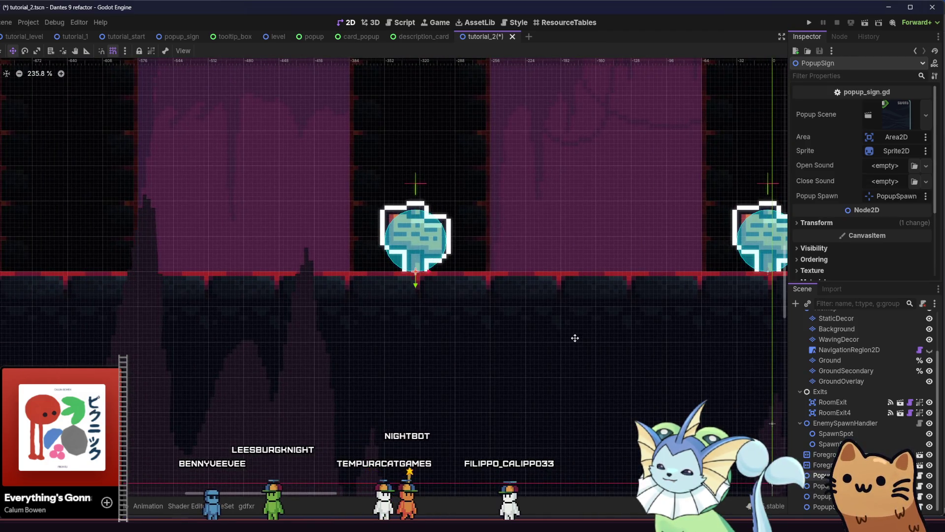
{"action": "left_click_drag", "start_coordinate": [575, 338], "coordinate": [580, 339]}
Save the tutorial_2 scene and switch over to the Steam window.
{"action": "key", "text": "ctrl+s"}
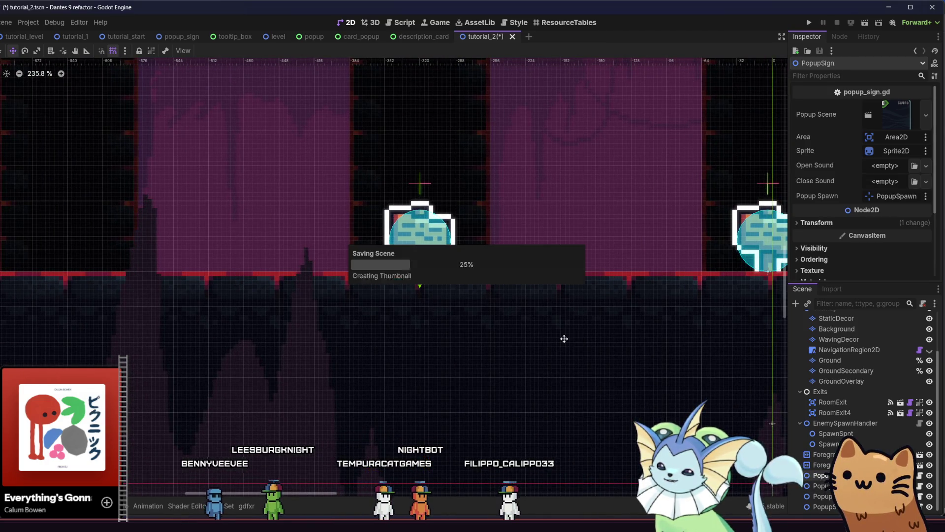
{"action": "scroll", "coordinate": [562, 338], "scroll_direction": "down", "scroll_amount": 5}
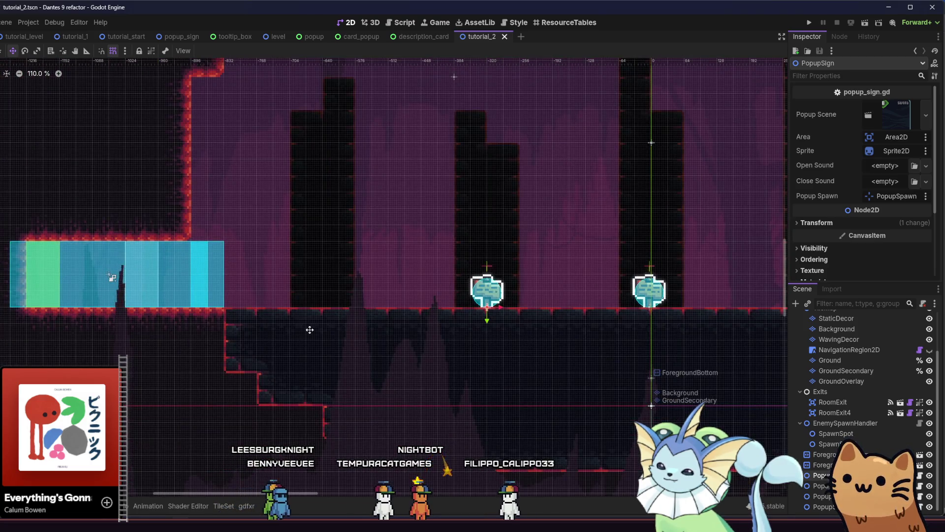
{"action": "scroll", "coordinate": [325, 327], "scroll_direction": "down", "scroll_amount": 4}
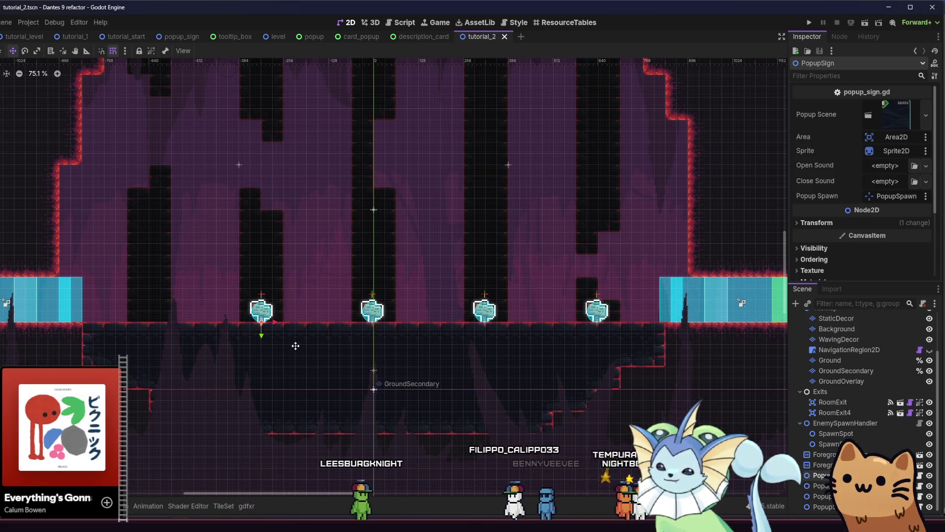
{"action": "mouse_move", "coordinate": [200, 525]}
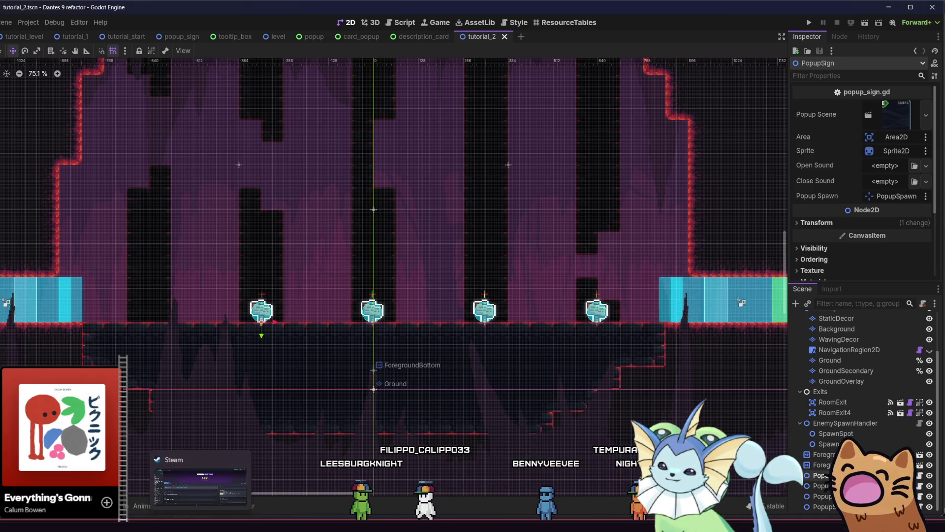
{"action": "left_click", "coordinate": [201, 485]}
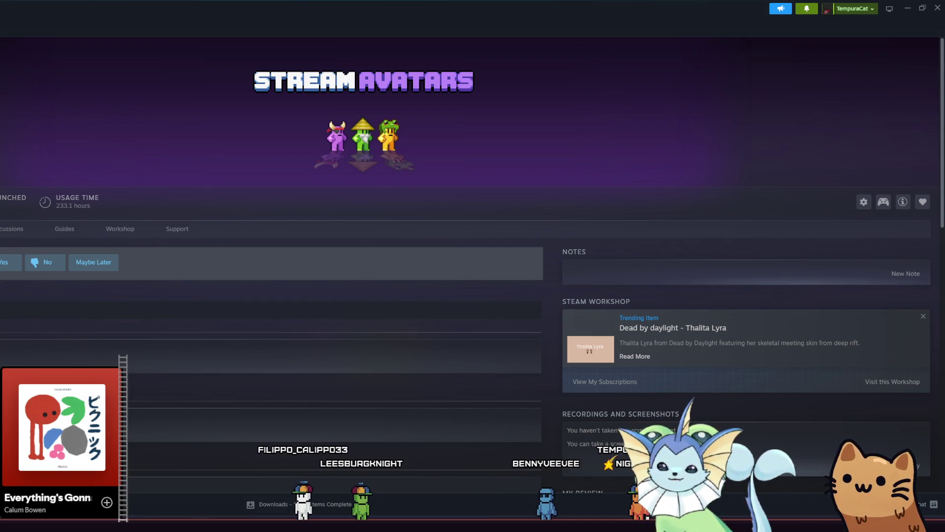
Move the Steam library selection up to Slay the Spire.
{"action": "key", "text": "Up"}
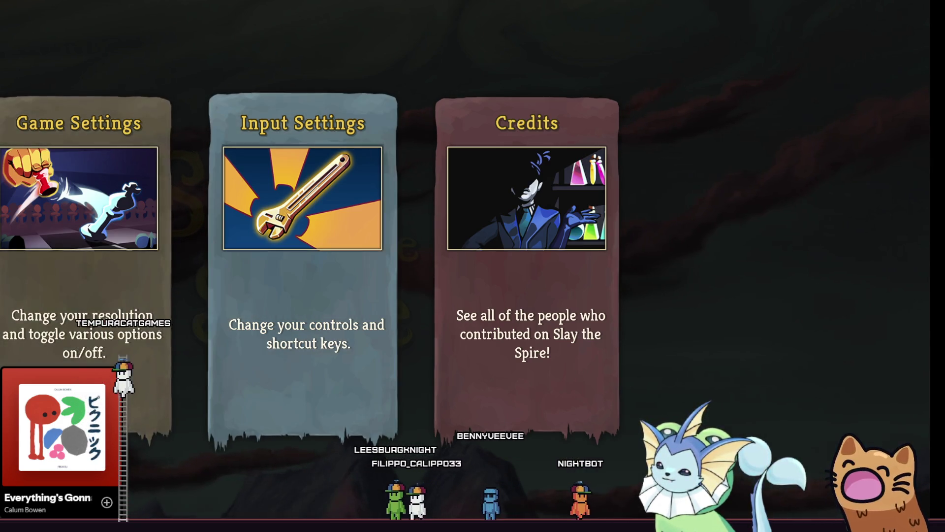
Lower Slay the Spire's music volume to 0%, keeping master at 10% and effects at 50%.
{"action": "left_click", "coordinate": [166, 211]}
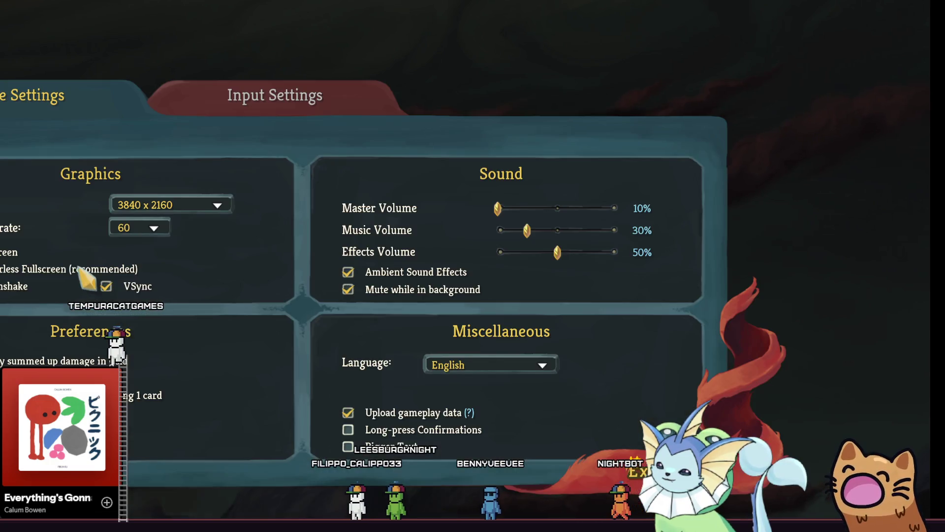
{"action": "left_click_drag", "start_coordinate": [525, 230], "coordinate": [463, 238]}
{"action": "key", "text": "Escape"}
{"action": "key", "text": "Escape"}
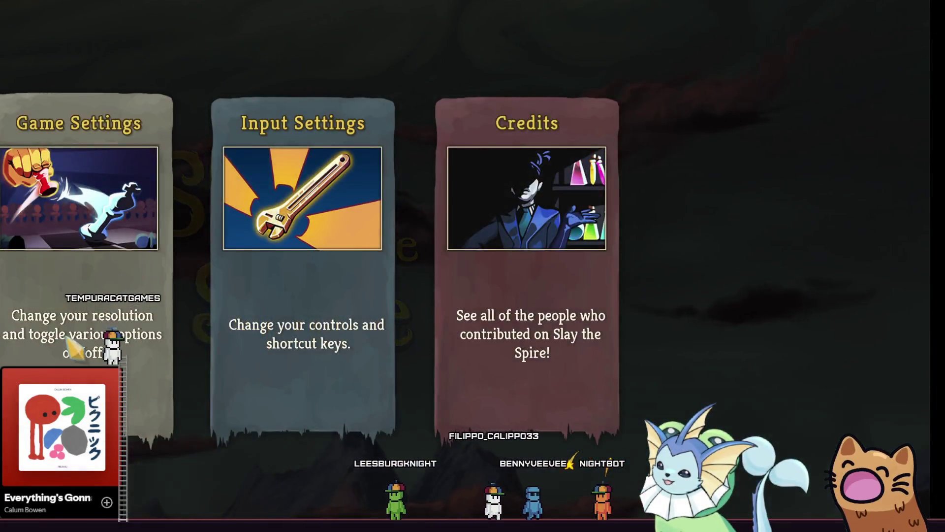
{"action": "left_click", "coordinate": [75, 348]}
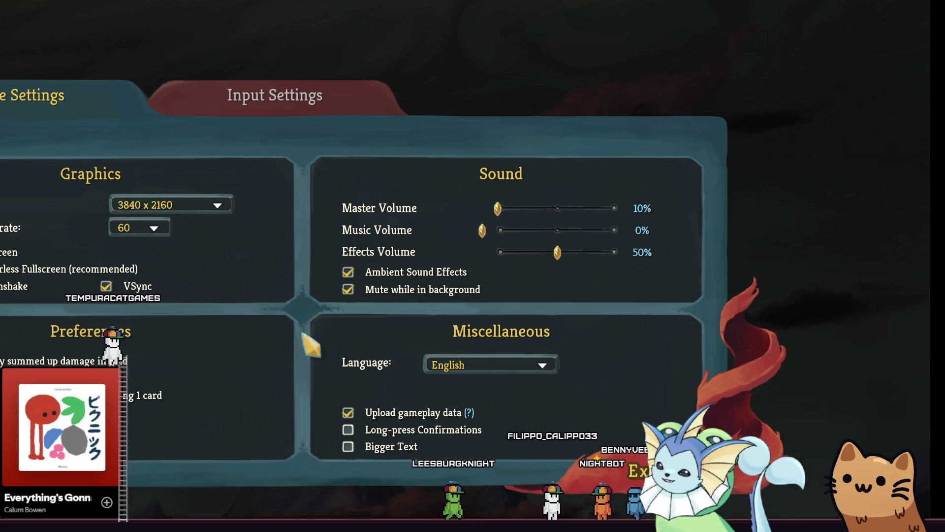
{"action": "left_click", "coordinate": [483, 229]}
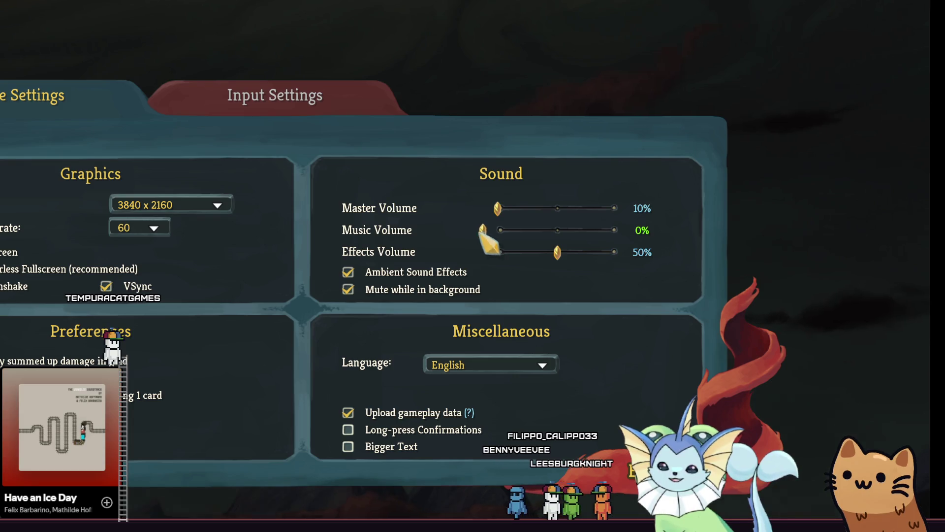
{"action": "mouse_move", "coordinate": [480, 231]}
{"action": "left_mouse_down"}
{"action": "mouse_move", "coordinate": [507, 236]}
{"action": "mouse_move", "coordinate": [440, 230]}
{"action": "mouse_move", "coordinate": [555, 237]}
{"action": "mouse_move", "coordinate": [392, 246]}
{"action": "mouse_move", "coordinate": [428, 232]}
{"action": "left_mouse_up"}
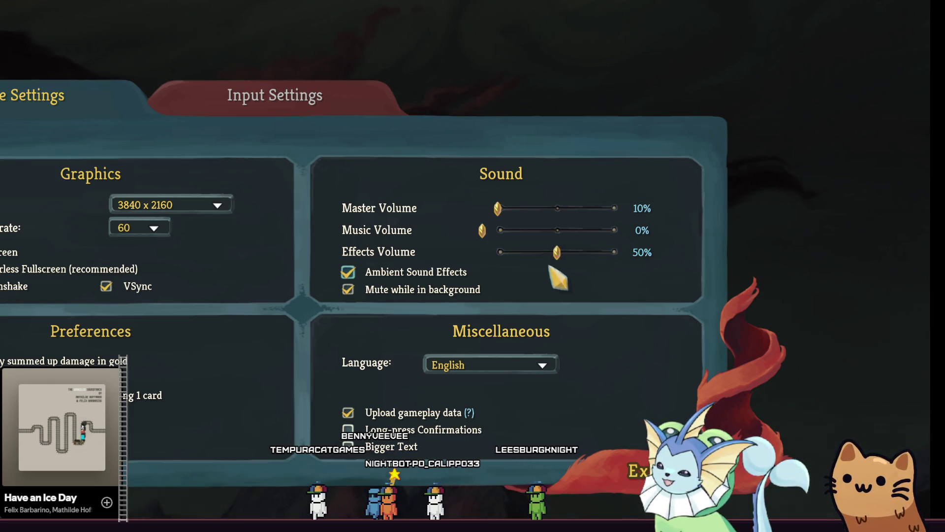
{"action": "key", "text": "Escape"}
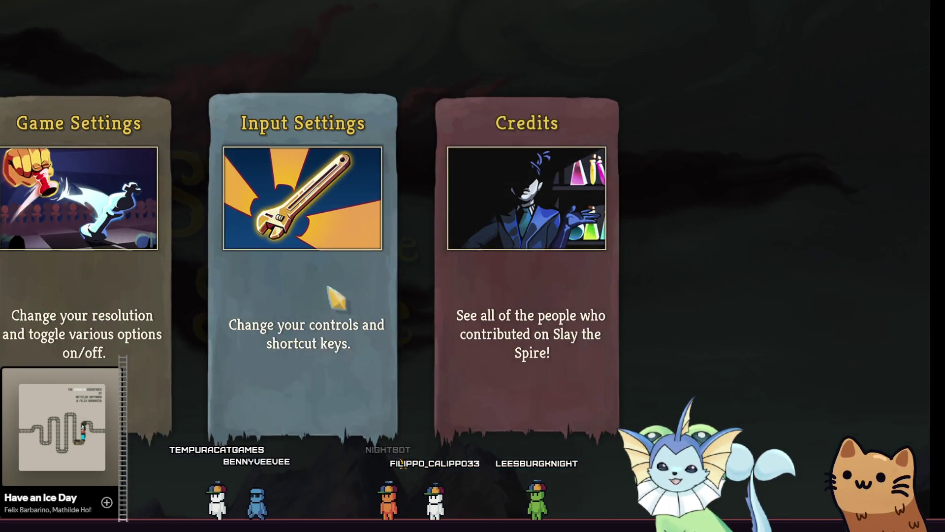
Browse the game-mode, settings and Statistics menus, then back out to the title screen.
{"action": "key", "text": "Escape"}
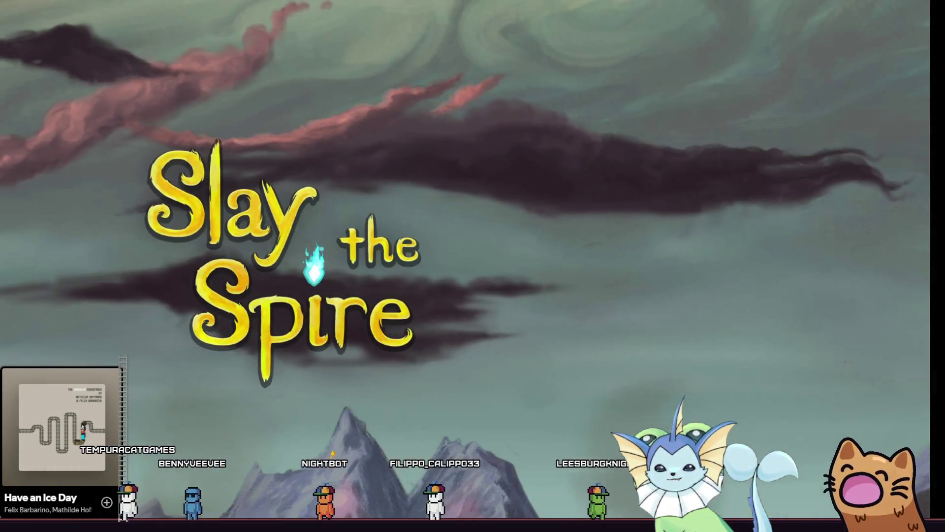
{"action": "key", "text": "Return"}
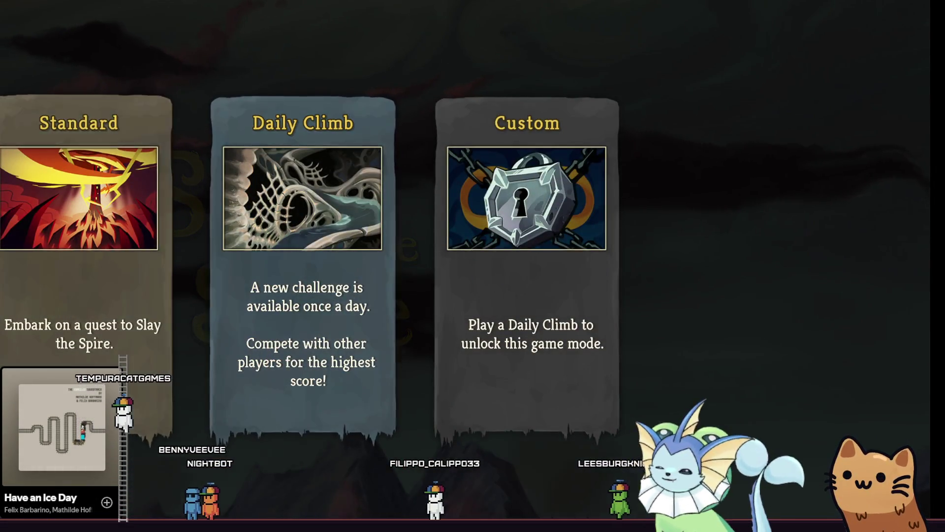
{"action": "key", "text": "Escape"}
{"action": "key", "text": "Return"}
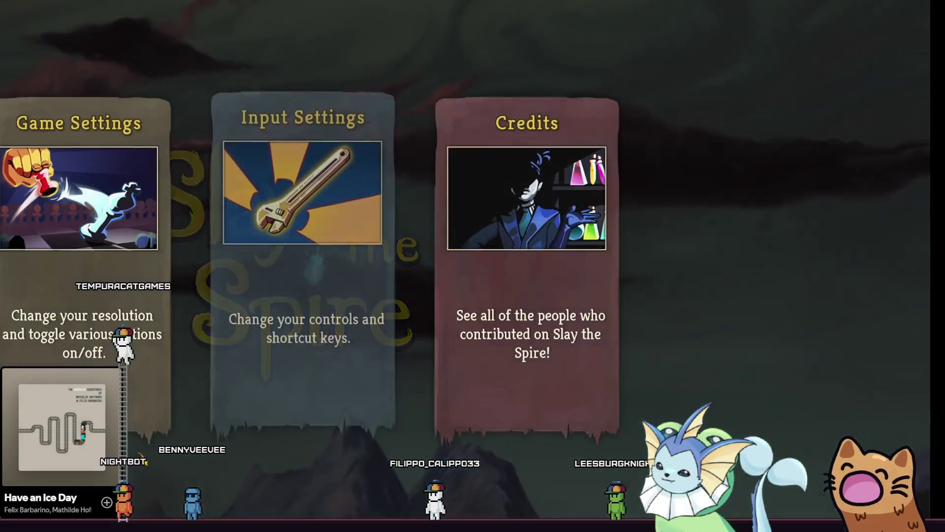
{"action": "key", "text": "Escape"}
{"action": "key", "text": "Up"}
{"action": "key", "text": "Return"}
{"action": "key", "text": "Escape"}
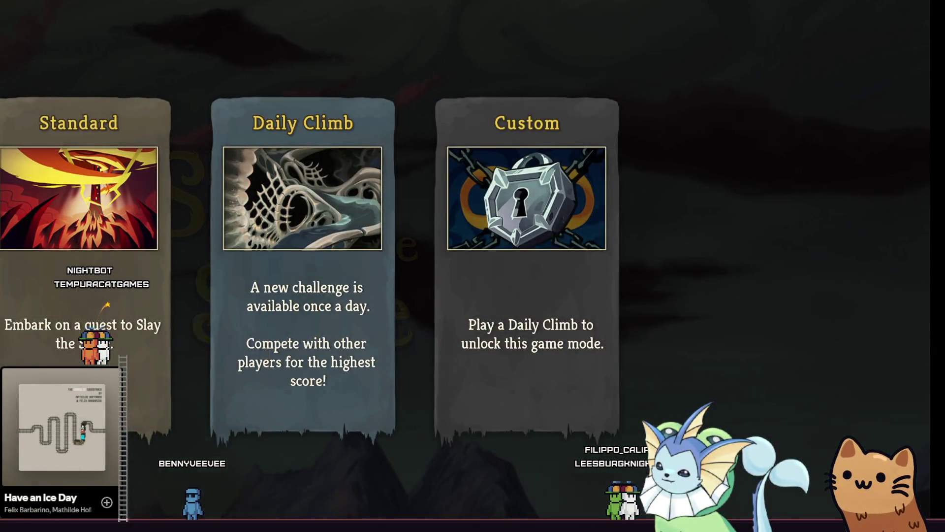
{"action": "key", "text": "Escape"}
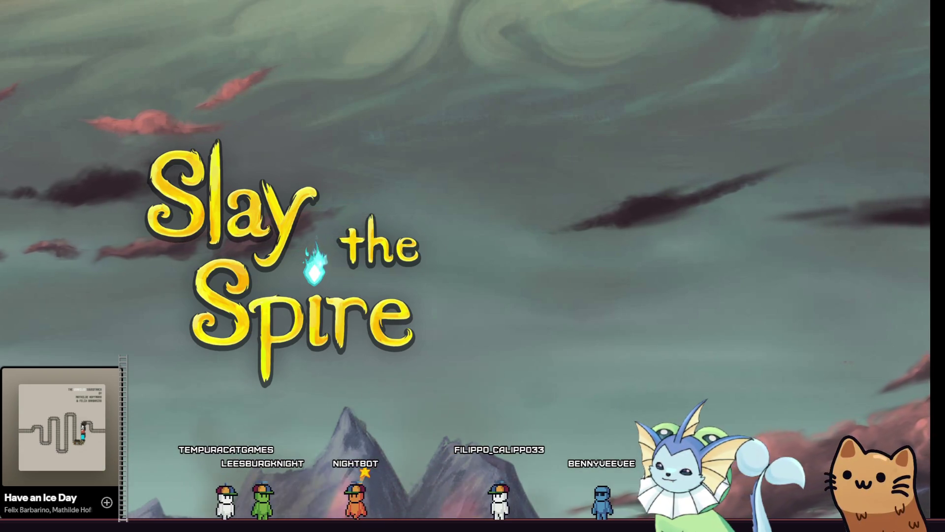
{"action": "key", "text": "Return"}
{"action": "key", "text": "Escape"}
Create a new save profile named 'tutorial' in the empty slot, then choose Play.
{"action": "left_click", "coordinate": [4, 164]}
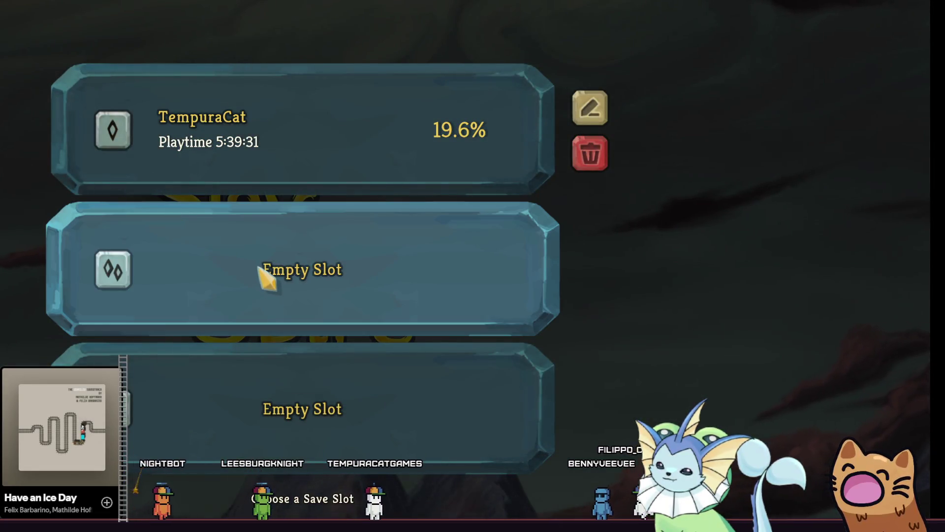
{"action": "left_click", "coordinate": [267, 279]}
{"action": "type", "text": "tutoru"}
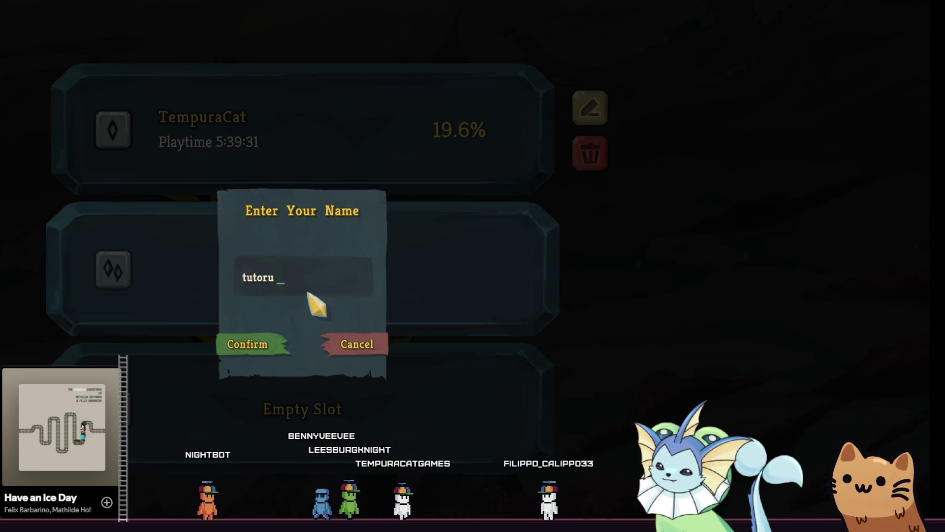
{"action": "key", "text": "BackSpace"}
{"action": "type", "text": "ial"}
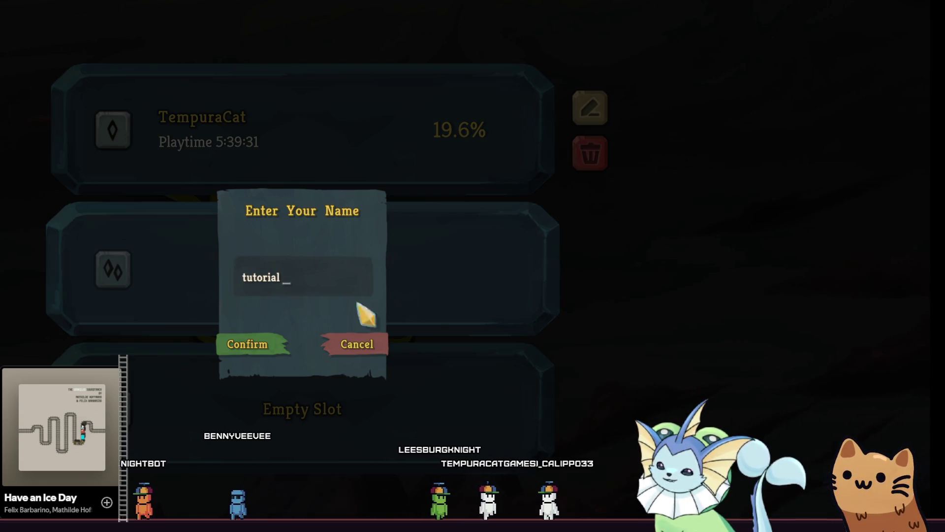
{"action": "left_click", "coordinate": [256, 344]}
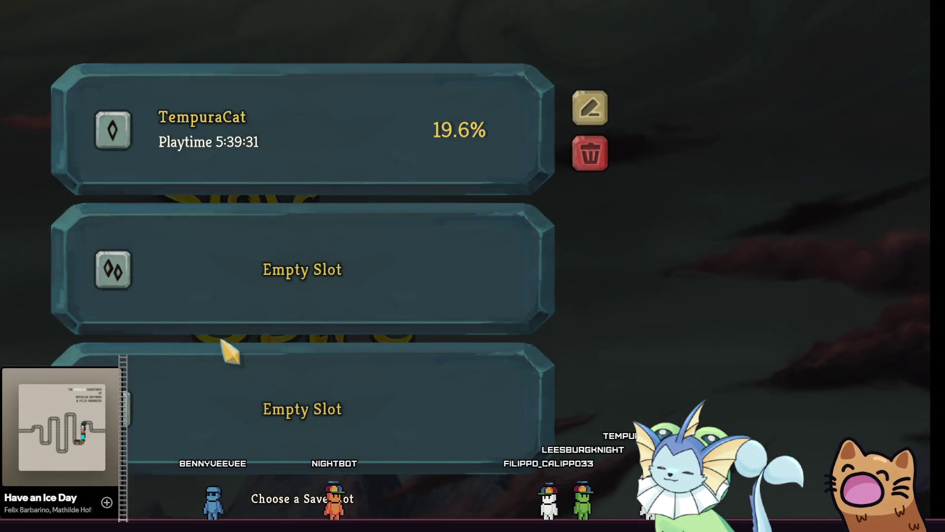
{"action": "left_click", "coordinate": [328, 268]}
{"action": "type", "text": "tutorial"}
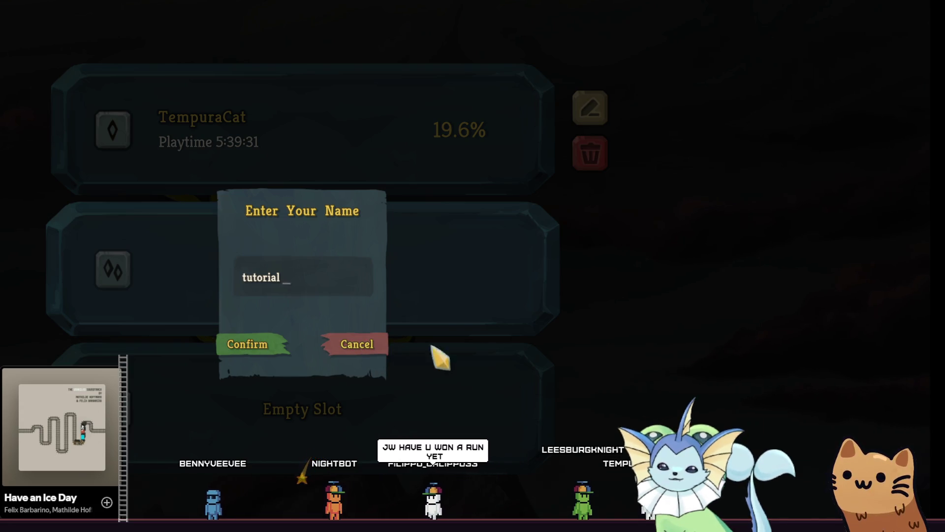
{"action": "key", "text": "Return"}
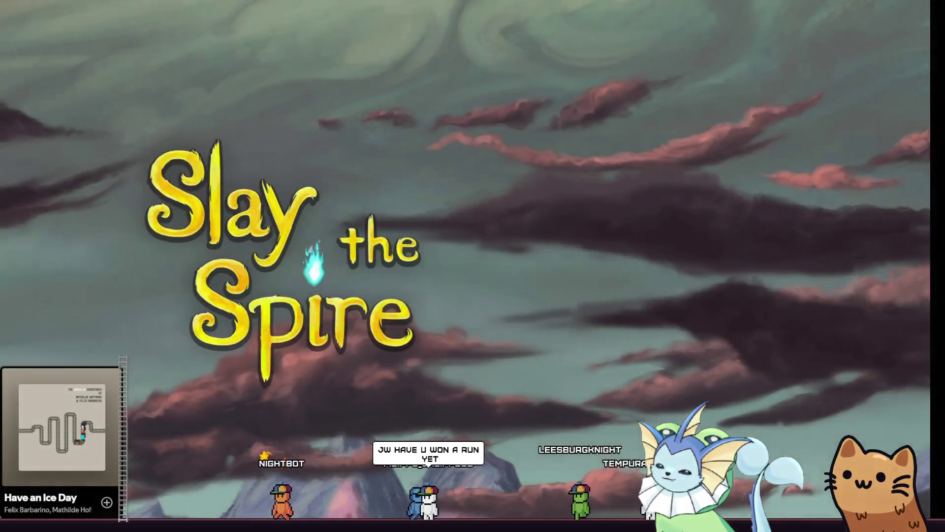
{"action": "left_click", "coordinate": [64, 355]}
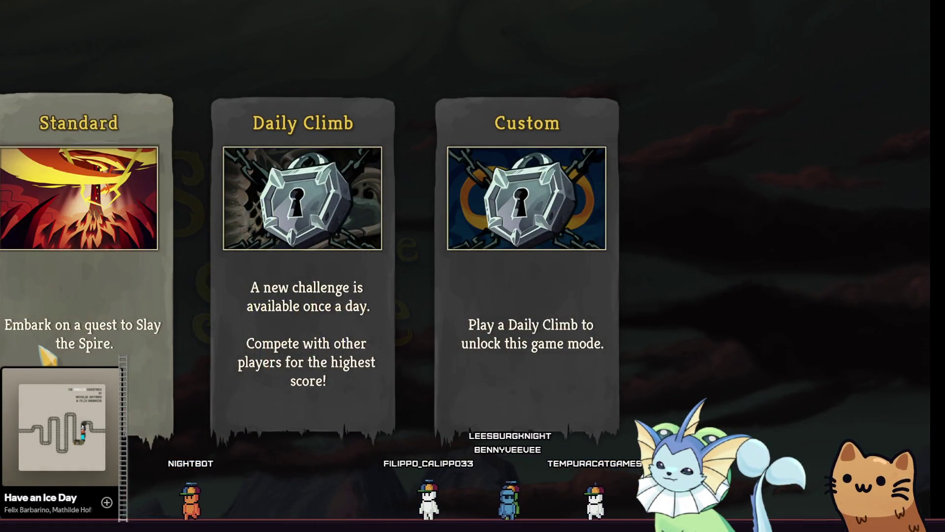
Start a Standard Ironclad run, enter the first enemy room and dismiss the tutorial pages.
{"action": "left_click", "coordinate": [40, 347]}
{"action": "left_click", "coordinate": [106, 402]}
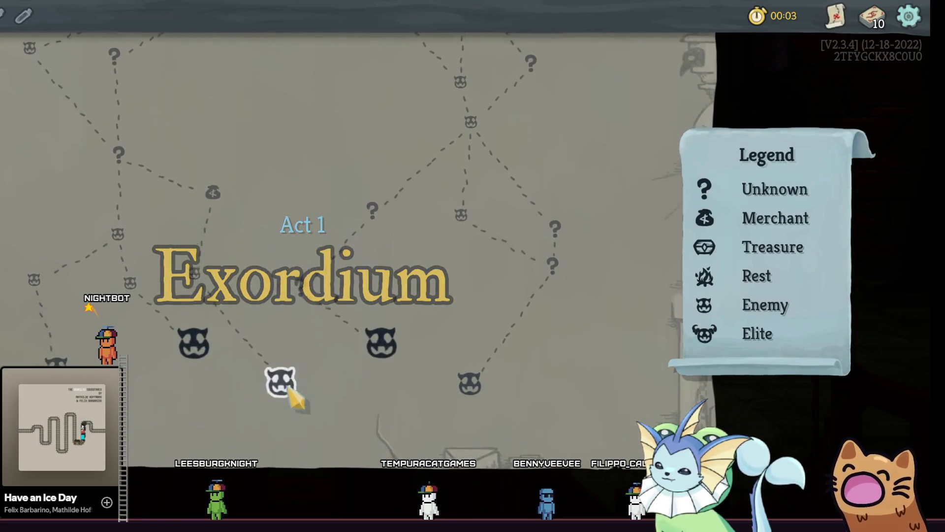
{"action": "left_click", "coordinate": [204, 345]}
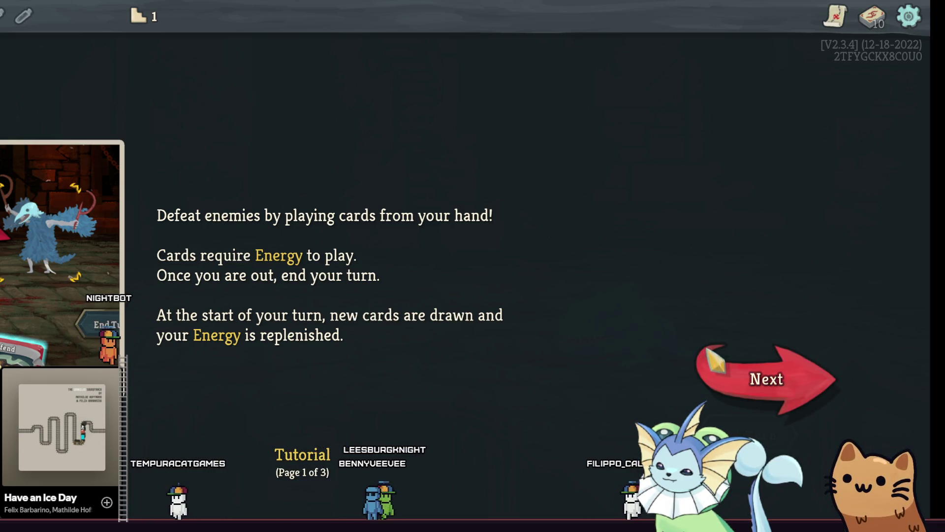
{"action": "left_click", "coordinate": [766, 379]}
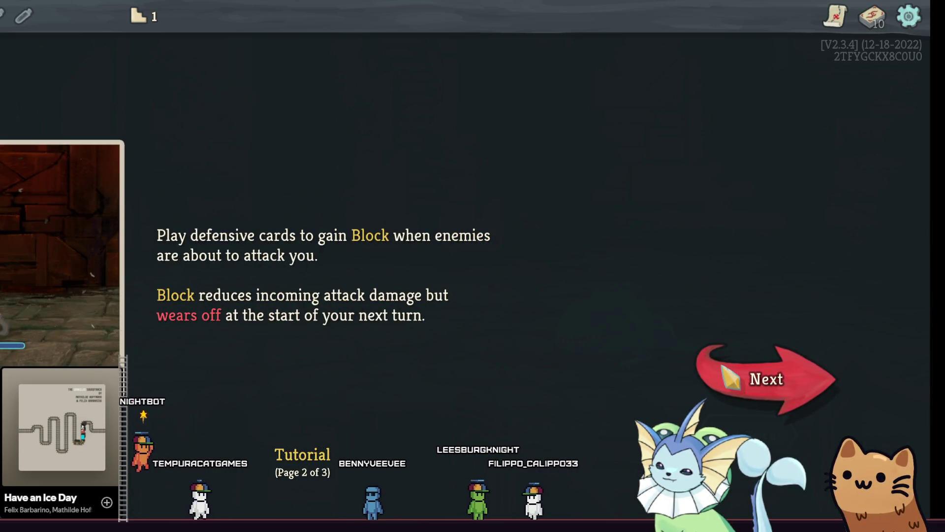
{"action": "left_click", "coordinate": [766, 379]}
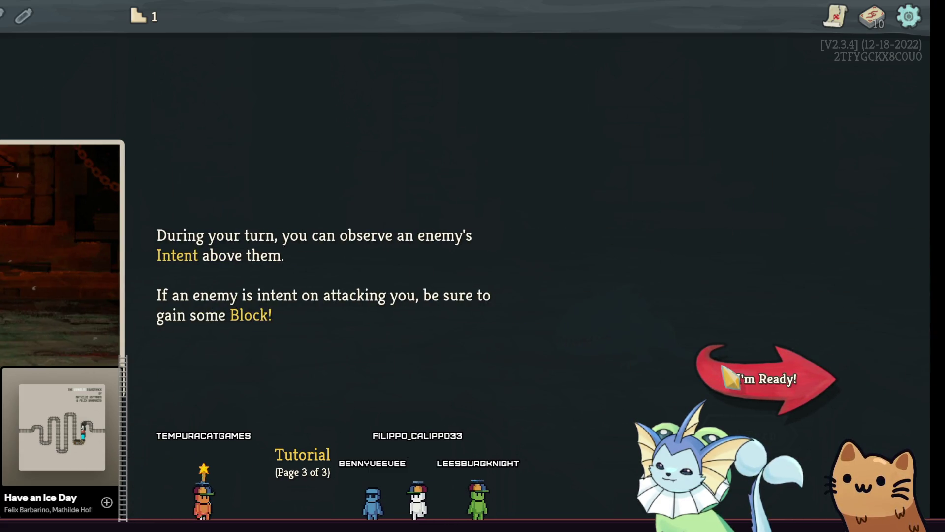
{"action": "left_click", "coordinate": [730, 379]}
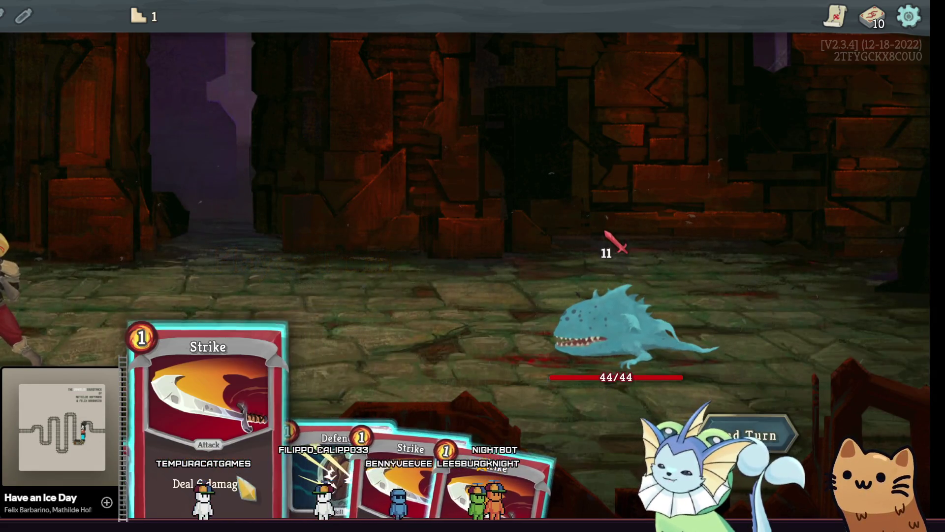
Play a Strike dropping the enemy from 44 to 38 HP, then abandon the run to the main menu.
{"action": "left_click", "coordinate": [202, 472]}
{"action": "left_click", "coordinate": [630, 324]}
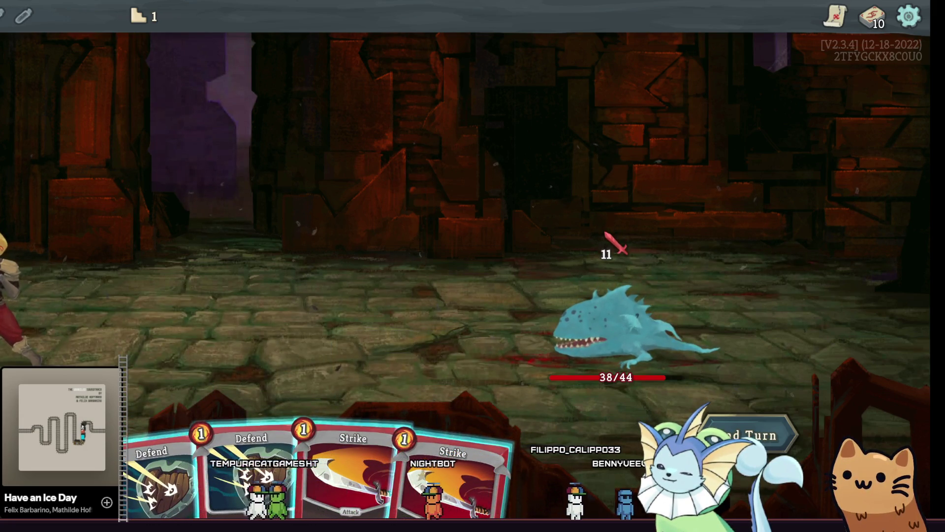
{"action": "key", "text": "Escape"}
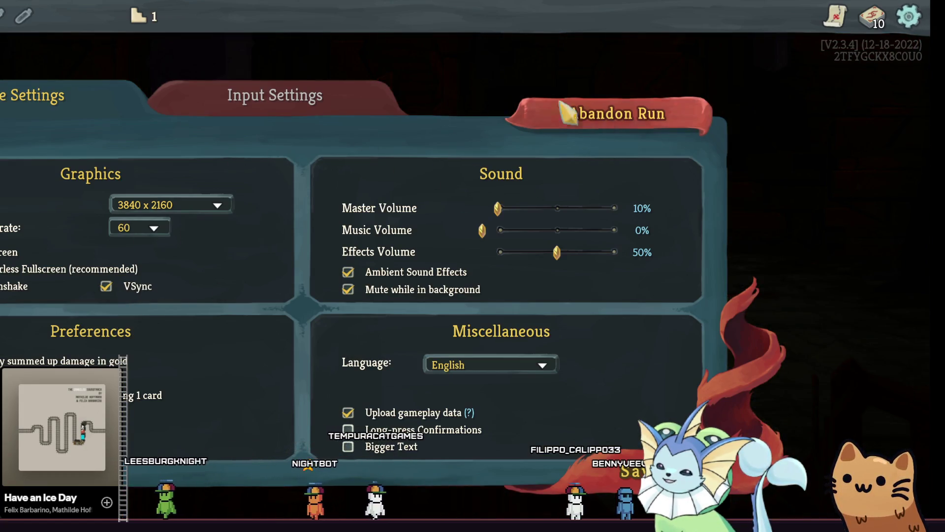
{"action": "left_click", "coordinate": [502, 113]}
{"action": "left_click", "coordinate": [261, 345]}
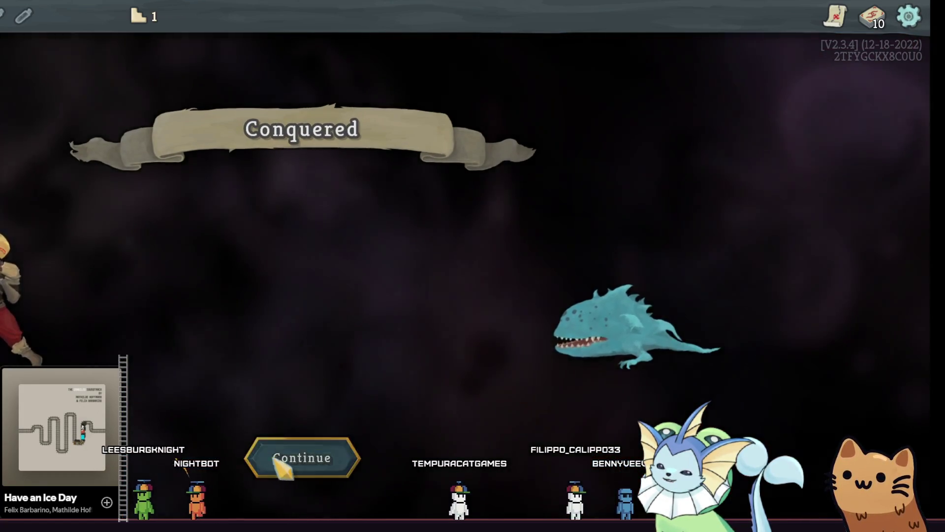
{"action": "left_click", "coordinate": [278, 477]}
{"action": "left_click", "coordinate": [286, 475]}
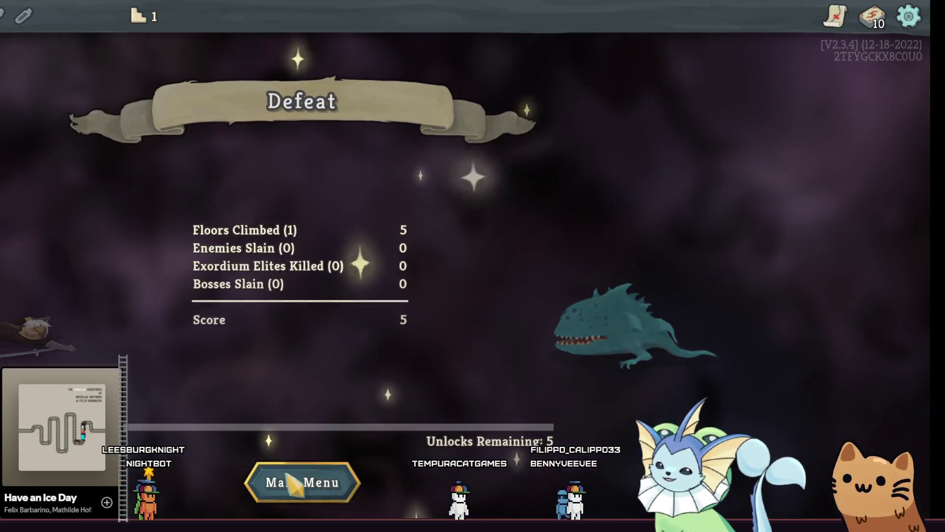
{"action": "left_click", "coordinate": [305, 487]}
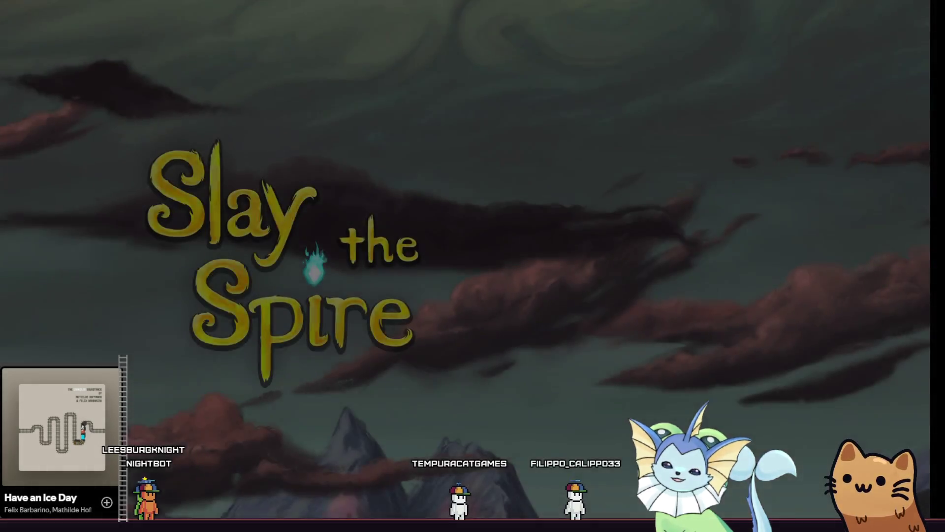
{"action": "key", "text": "alt+Tab"}
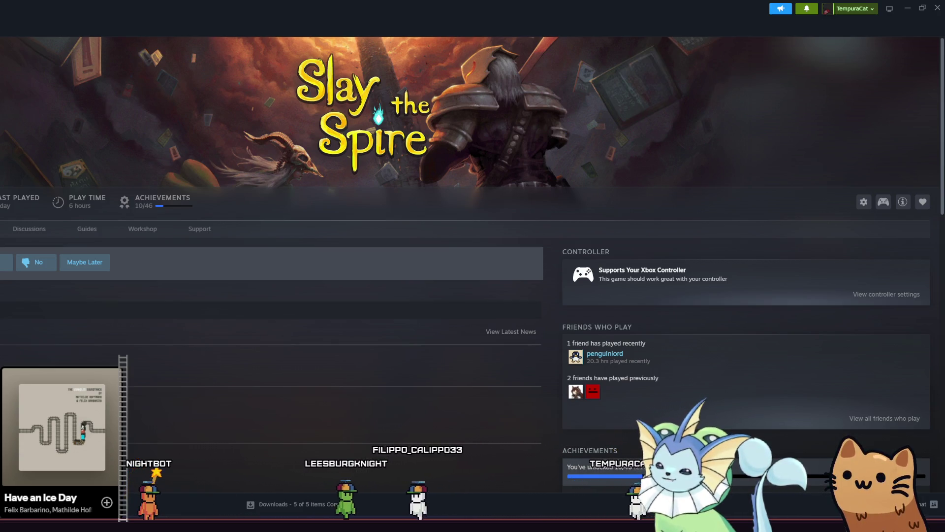
Return from the Steam library to the Godot editor showing tutorial_2.
{"action": "mouse_move", "coordinate": [221, 523]}
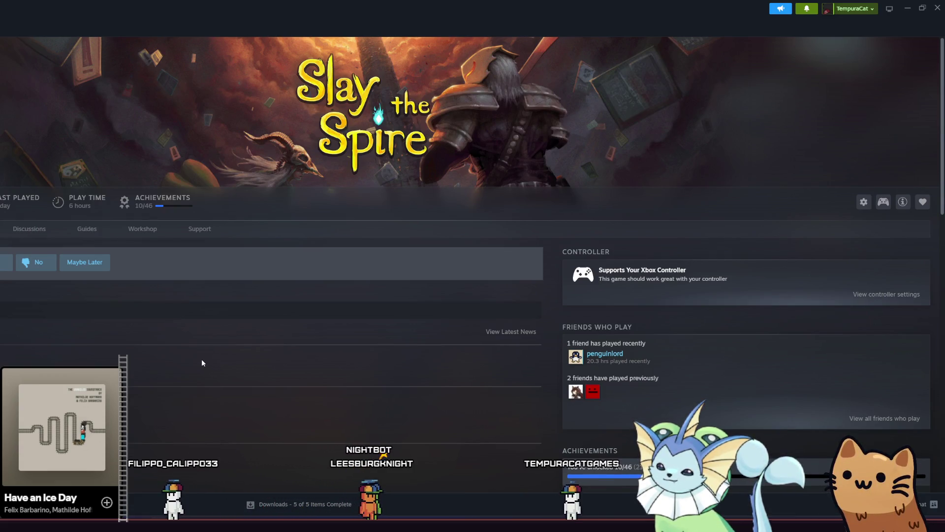
{"action": "key", "text": "alt+Tab"}
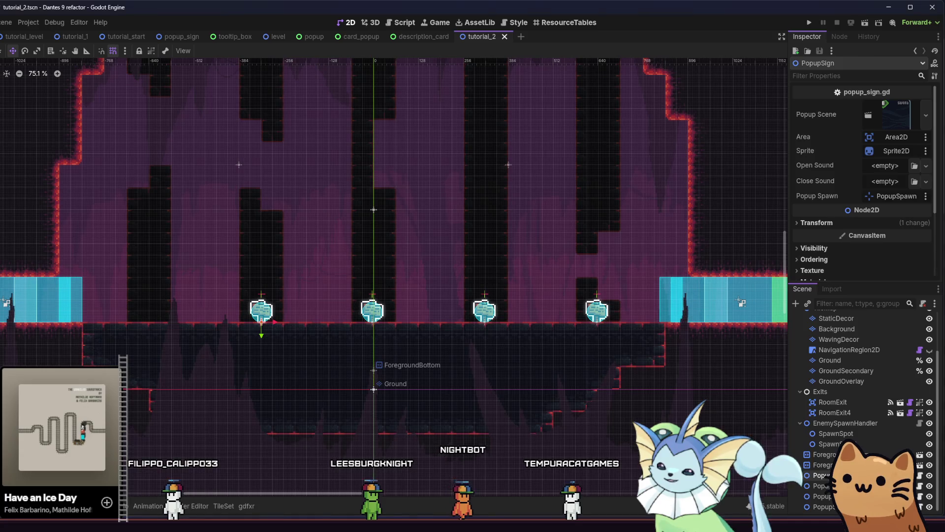
{"action": "scroll", "coordinate": [661, 244], "scroll_direction": "left", "scroll_amount": 5}
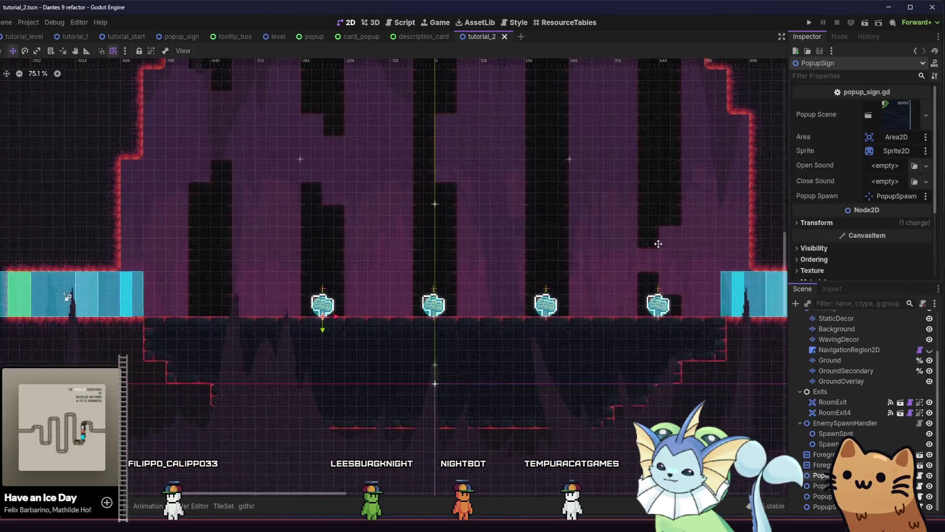
{"action": "scroll", "coordinate": [660, 244], "scroll_direction": "left", "scroll_amount": 1}
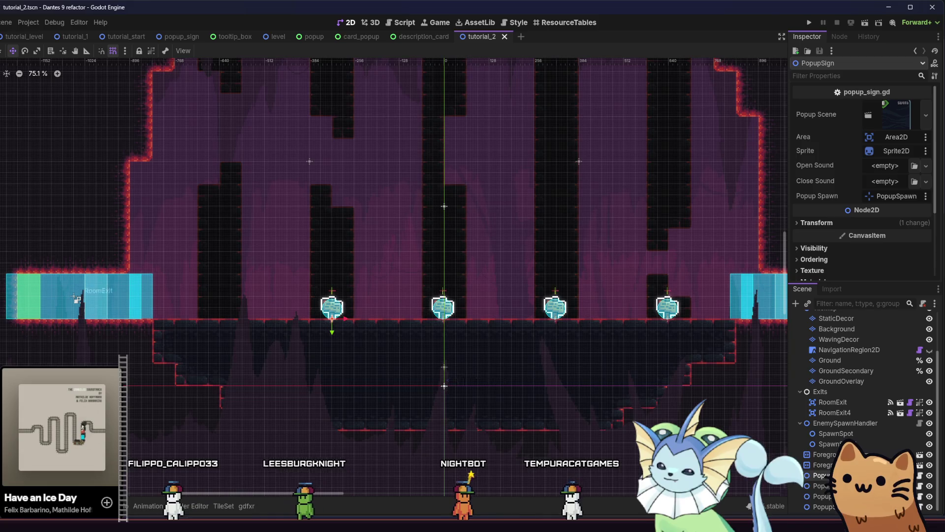
{"action": "key", "text": "super+d"}
{"action": "key", "text": "super+d"}
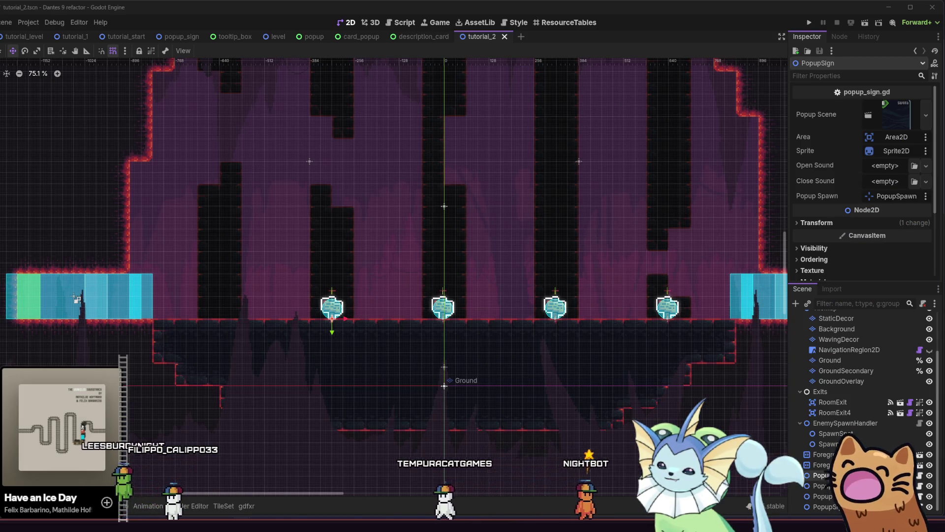
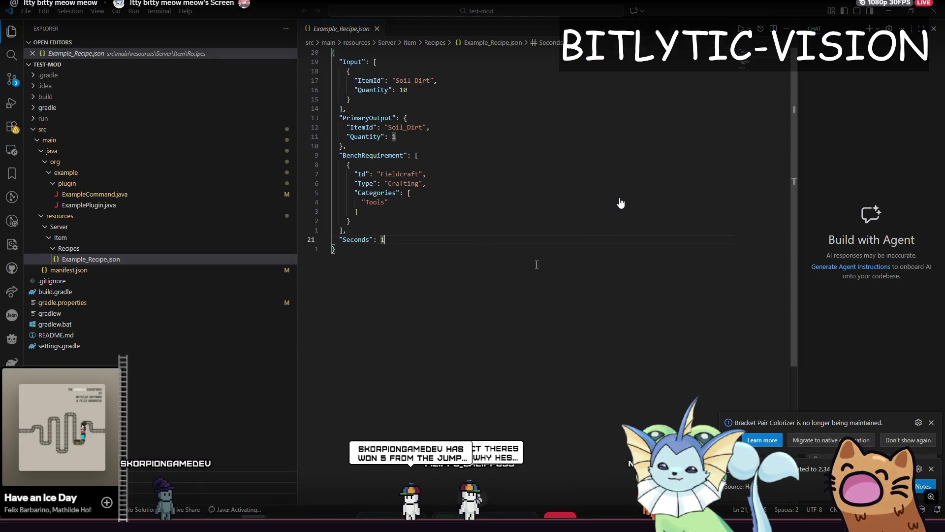
Open ExampleCommand.java and scroll down to the placeTeleporter method.
{"action": "key", "text": "Up"}
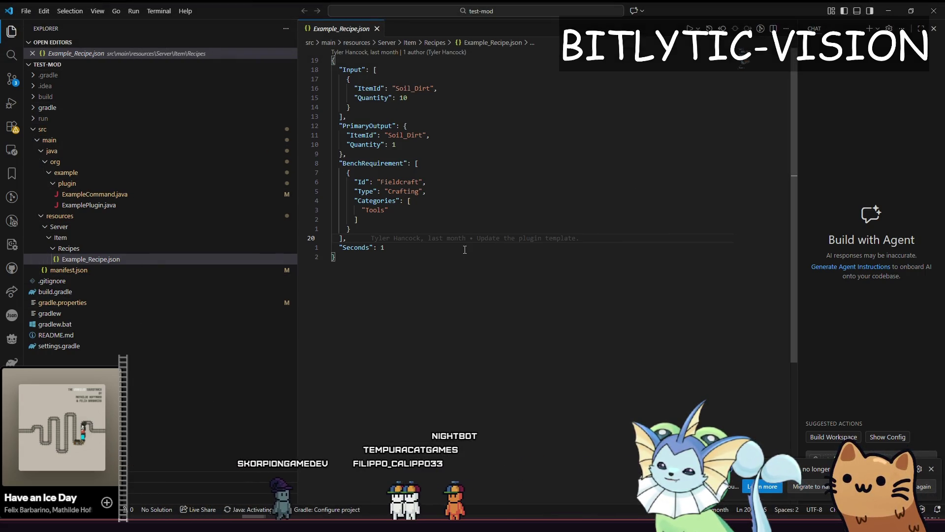
{"action": "left_click", "coordinate": [105, 196]}
{"action": "scroll", "coordinate": [488, 112], "scroll_direction": "down", "scroll_amount": 9}
{"action": "left_click", "coordinate": [497, 193]}
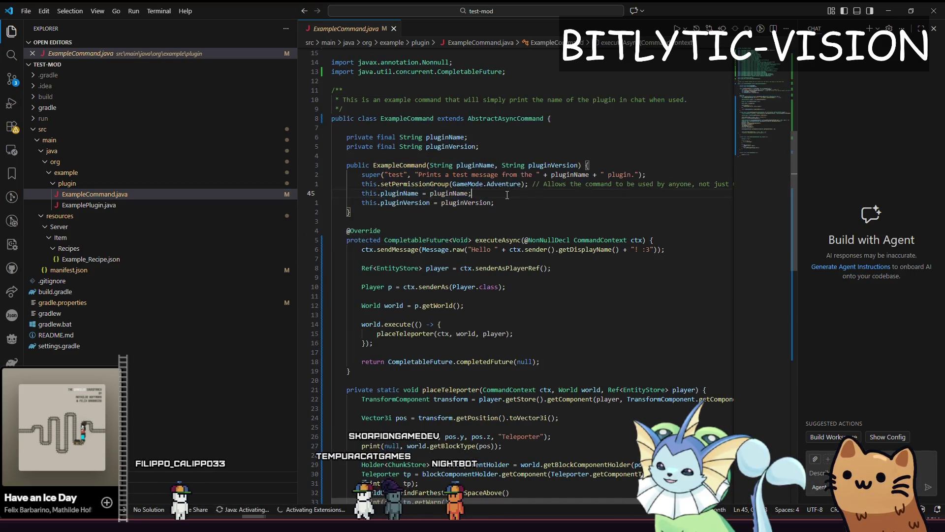
{"action": "scroll", "coordinate": [499, 185], "scroll_direction": "down", "scroll_amount": 3}
{"action": "scroll", "coordinate": [467, 207], "scroll_direction": "down", "scroll_amount": 5}
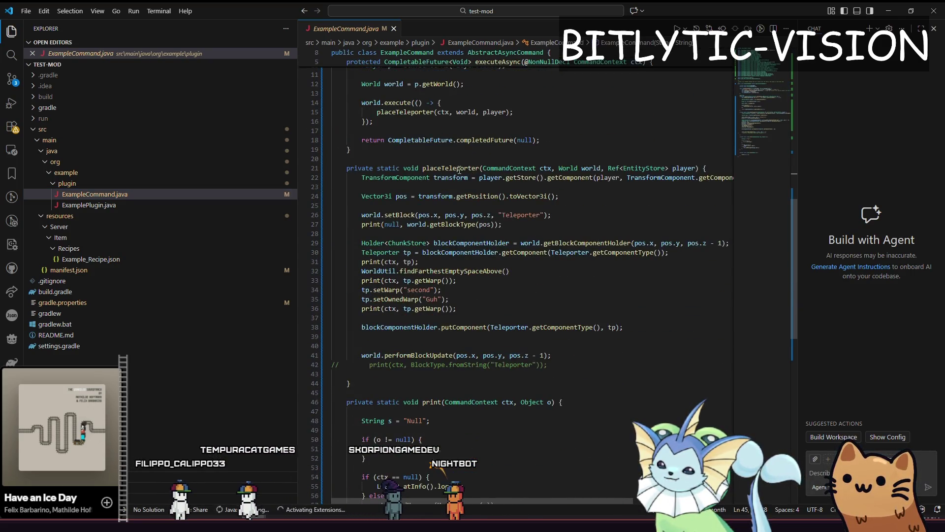
{"action": "mouse_move", "coordinate": [434, 144]}
{"action": "left_mouse_down"}
{"action": "mouse_move", "coordinate": [492, 178]}
{"action": "mouse_move", "coordinate": [514, 281]}
{"action": "left_mouse_up"}
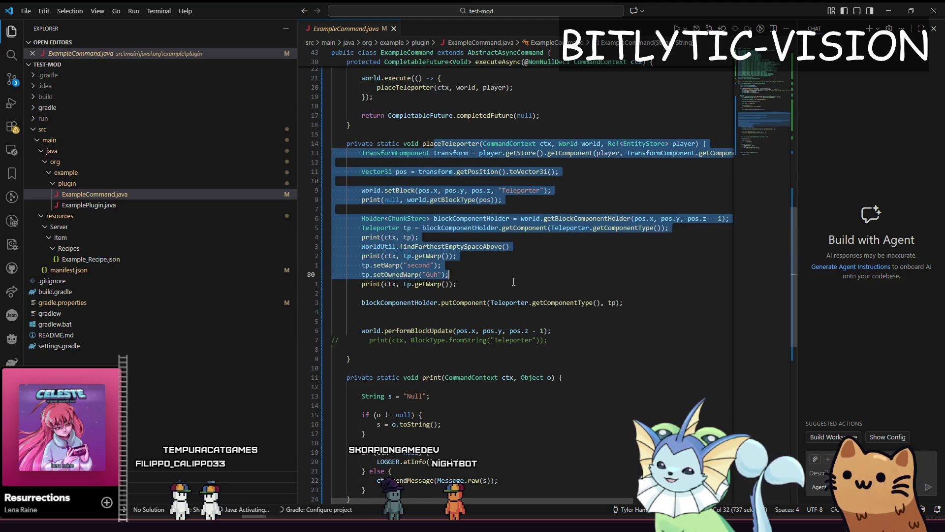
{"action": "left_click", "coordinate": [515, 284]}
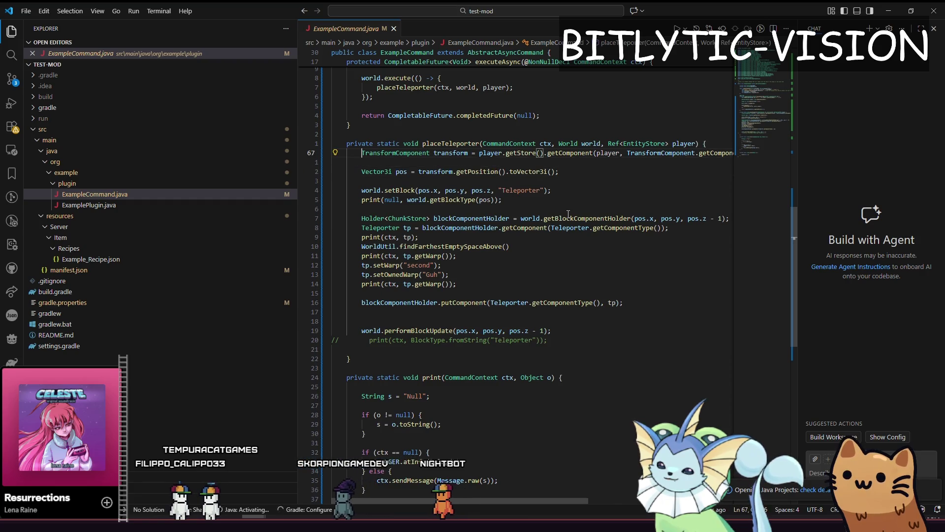
{"action": "key", "text": "shift+End"}
{"action": "scroll", "coordinate": [586, 224], "scroll_direction": "up", "scroll_amount": 1}
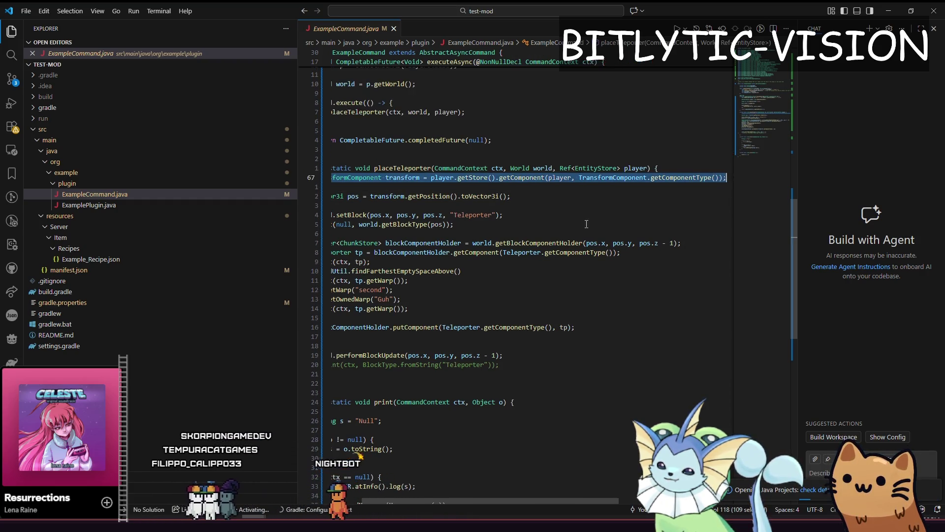
Narrow the file sidebar and select TransformComponent.getComponentType() on line 67.
{"action": "left_click_drag", "start_coordinate": [297, 458], "coordinate": [163, 448]}
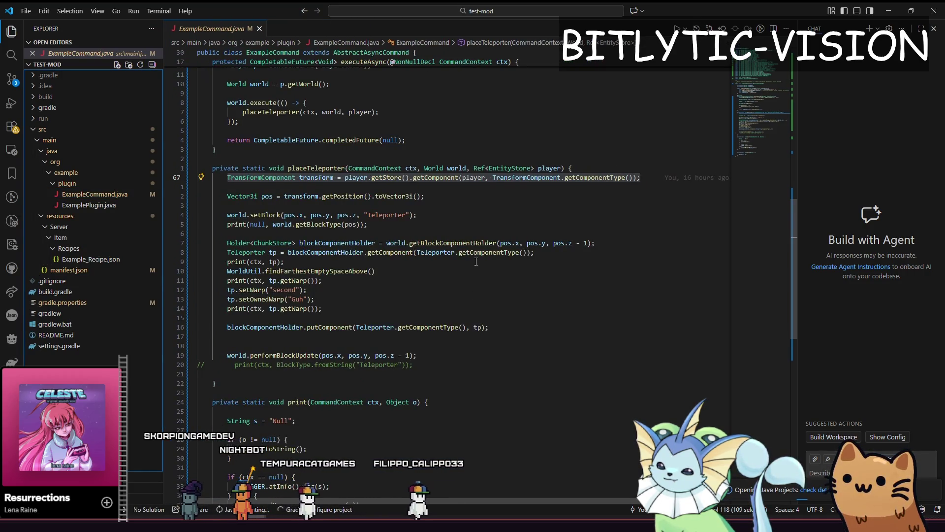
{"action": "mouse_move", "coordinate": [489, 327]}
{"action": "left_mouse_down"}
{"action": "mouse_move", "coordinate": [305, 178]}
{"action": "mouse_move", "coordinate": [333, 327]}
{"action": "left_mouse_up"}
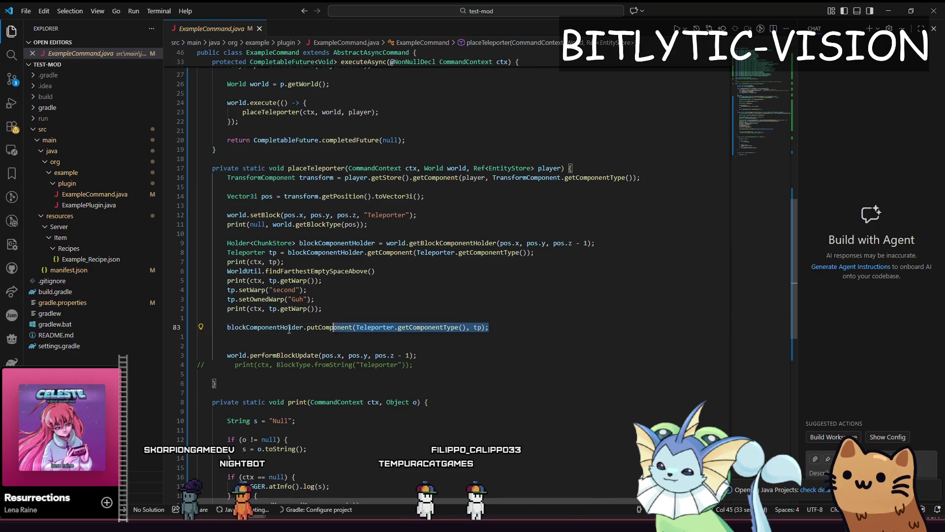
{"action": "key", "text": "Right"}
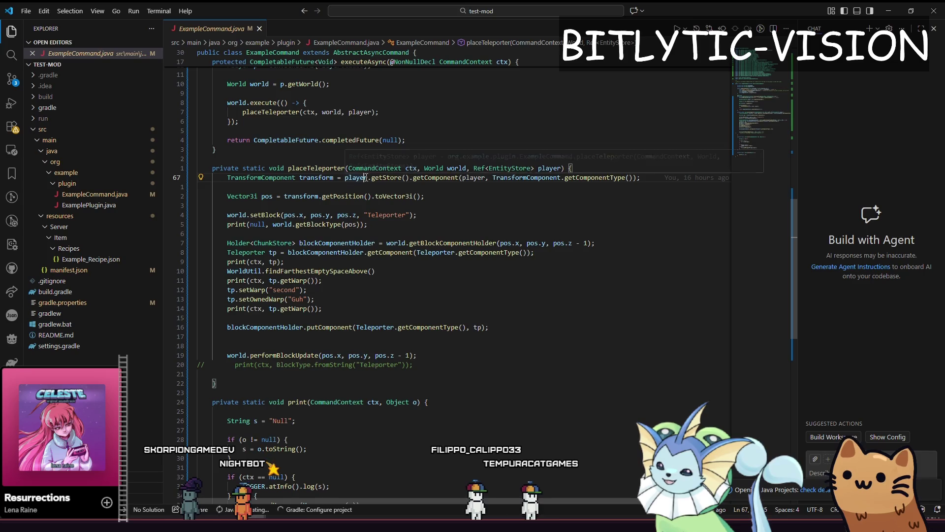
{"action": "key", "text": "Right"}
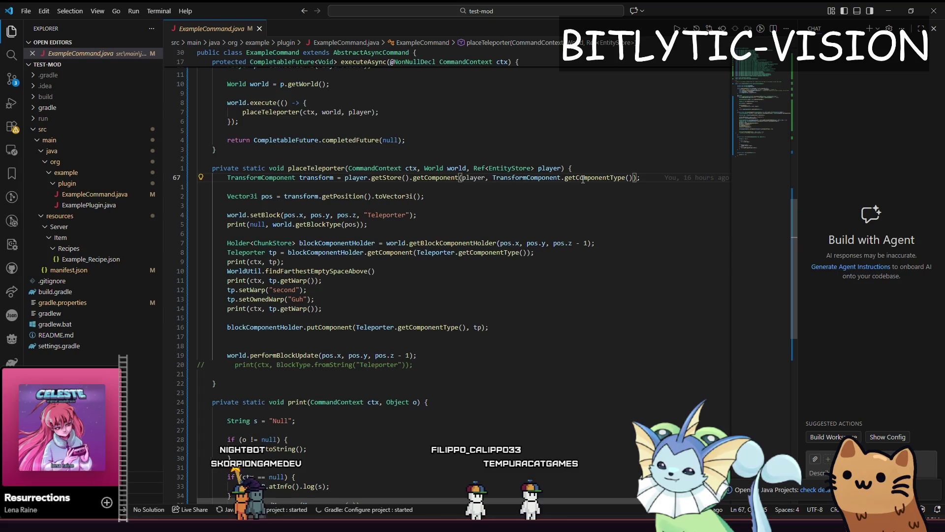
{"action": "left_click_drag", "start_coordinate": [629, 179], "coordinate": [501, 180]}
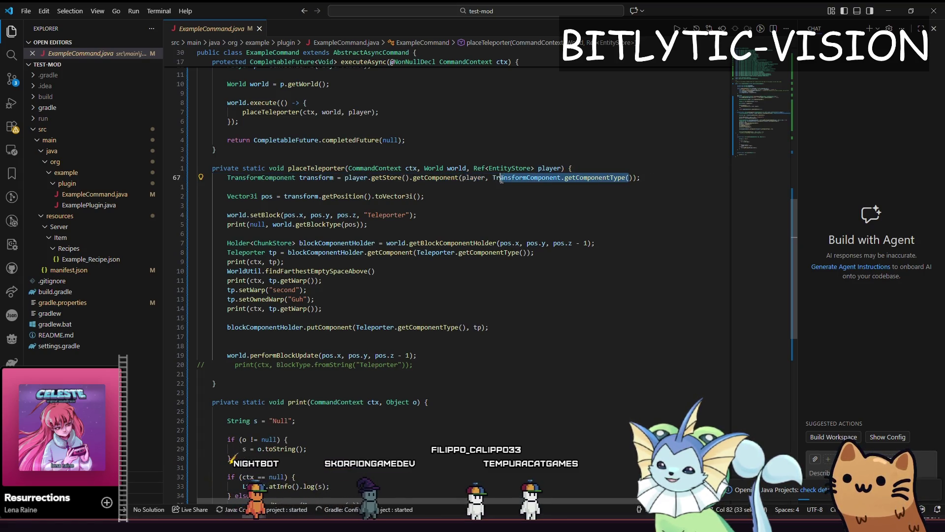
{"action": "left_click", "coordinate": [493, 179]}
{"action": "left_click", "coordinate": [493, 178], "text": "shift"}
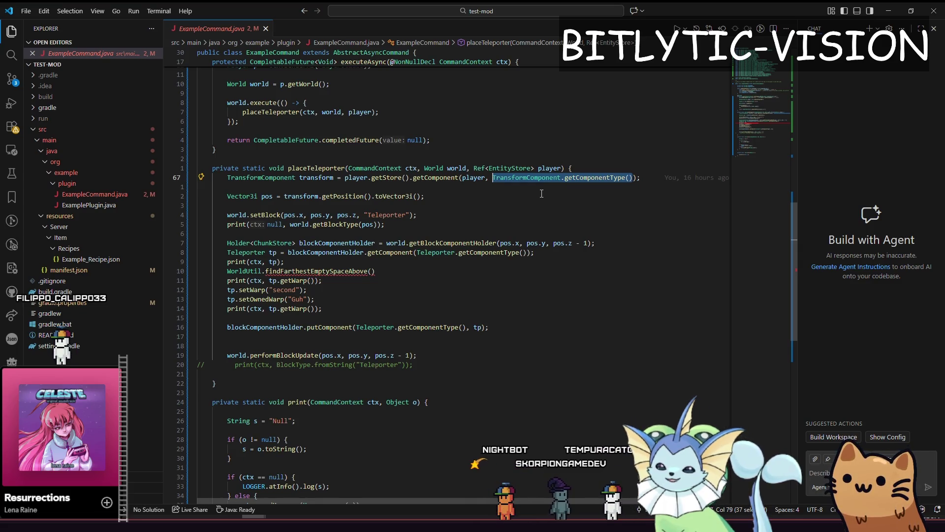
Inspect the getComponentType definition and the TransformComponent constructor.
{"action": "left_click", "coordinate": [588, 184], "text": "ctrl"}
{"action": "scroll", "coordinate": [410, 354], "scroll_direction": "down", "scroll_amount": 5}
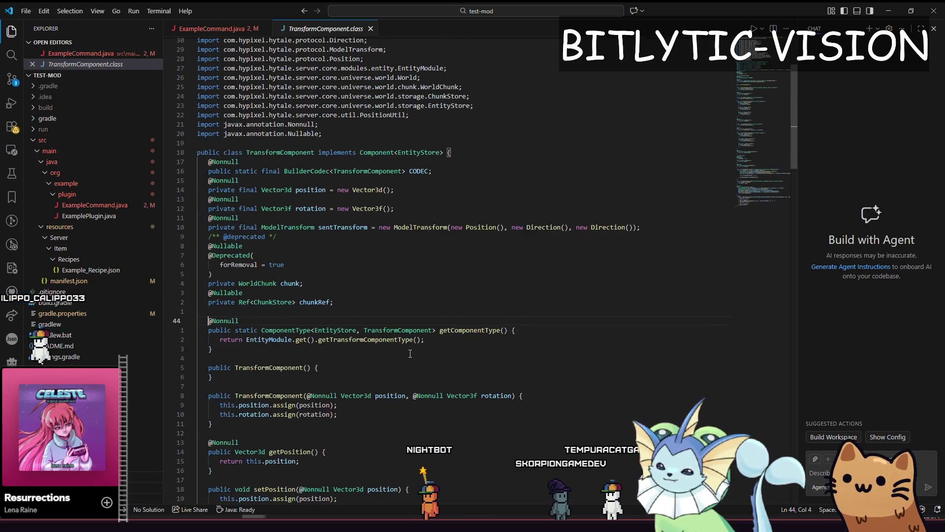
{"action": "left_click", "coordinate": [301, 283]}
{"action": "key", "text": "Down"}
{"action": "key", "text": "Down"}
{"action": "key", "text": "Down"}
{"action": "scroll", "coordinate": [482, 320], "scroll_direction": "down", "scroll_amount": 1}
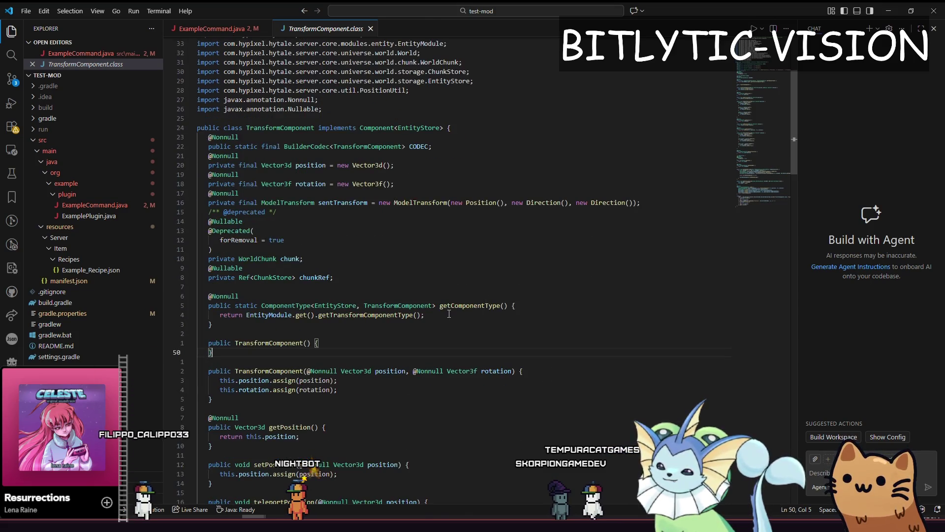
{"action": "mouse_move", "coordinate": [463, 310]}
{"action": "left_mouse_down"}
{"action": "mouse_move", "coordinate": [443, 39]}
{"action": "mouse_move", "coordinate": [445, 236]}
{"action": "left_mouse_up"}
{"action": "scroll", "coordinate": [445, 236], "scroll_direction": "up", "scroll_amount": 6}
Back in ExampleCommand.java, delete the WorldUtil.findFarthestEmptySpaceAbove() line from placeTeleporter.
{"action": "key", "text": "ctrl+Page_Up"}
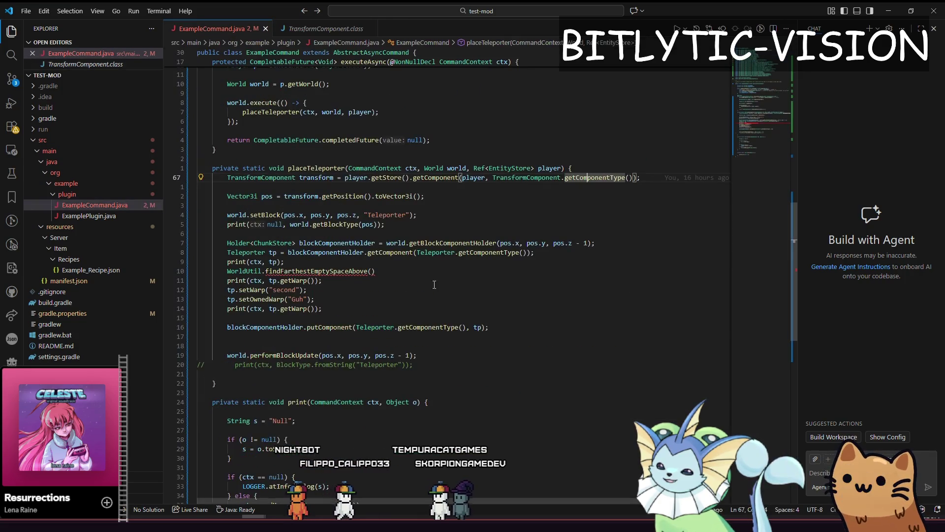
{"action": "left_click_drag", "start_coordinate": [434, 283], "coordinate": [418, 271]}
{"action": "key", "text": "ctrl+z"}
{"action": "key", "text": "ctrl+z"}
{"action": "key", "text": "ctrl+z"}
{"action": "key", "text": "ctrl+z"}
{"action": "key", "text": "ctrl+z"}
{"action": "key", "text": "ctrl+z"}
{"action": "key", "text": "ctrl+z"}
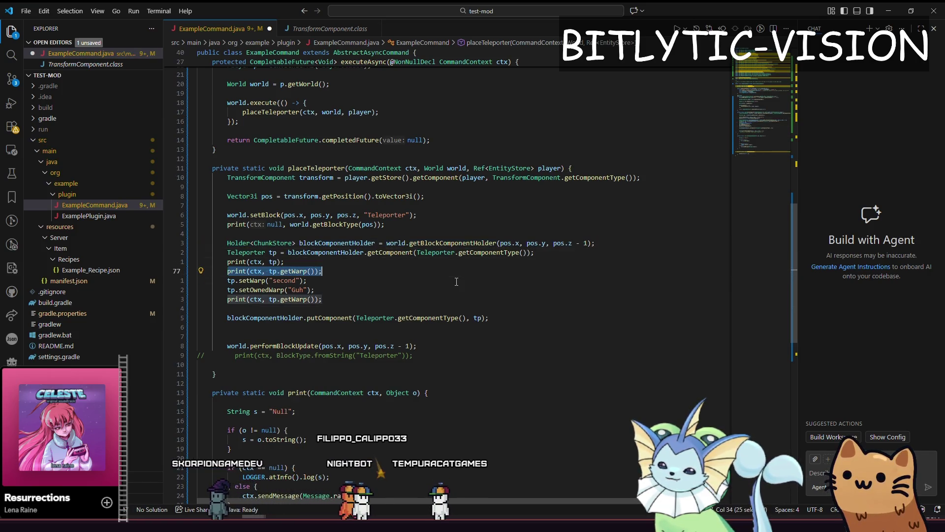
{"action": "key", "text": "ctrl+z"}
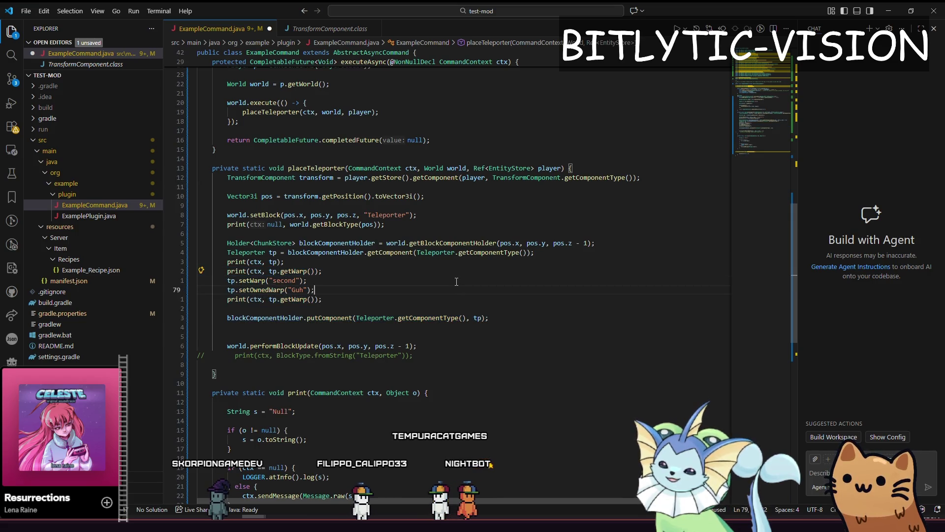
{"action": "key", "text": "ctrl+z"}
{"action": "key", "text": "ctrl+z"}
{"action": "key", "text": "ctrl+z"}
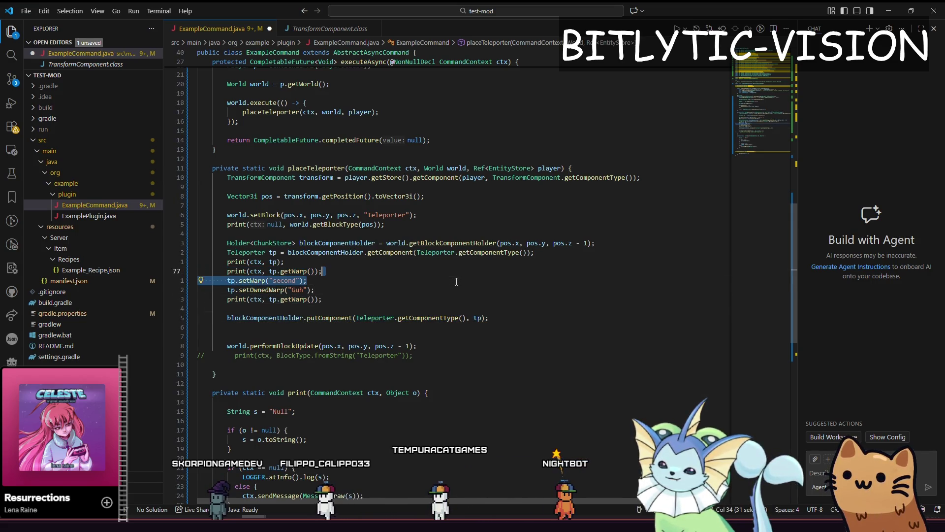
{"action": "key", "text": "ctrl+z"}
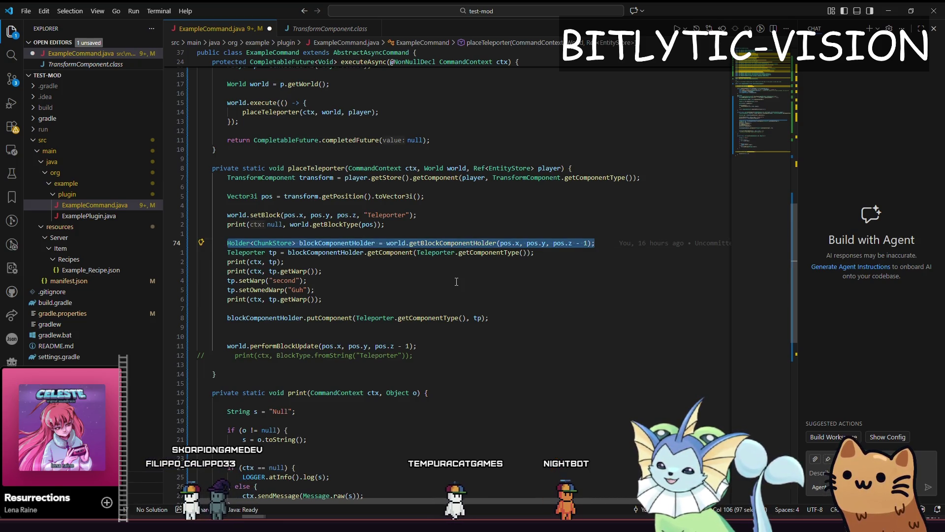
{"action": "key", "text": "ctrl+z"}
{"action": "key", "text": "ctrl+z"}
{"action": "key", "text": "ctrl+z"}
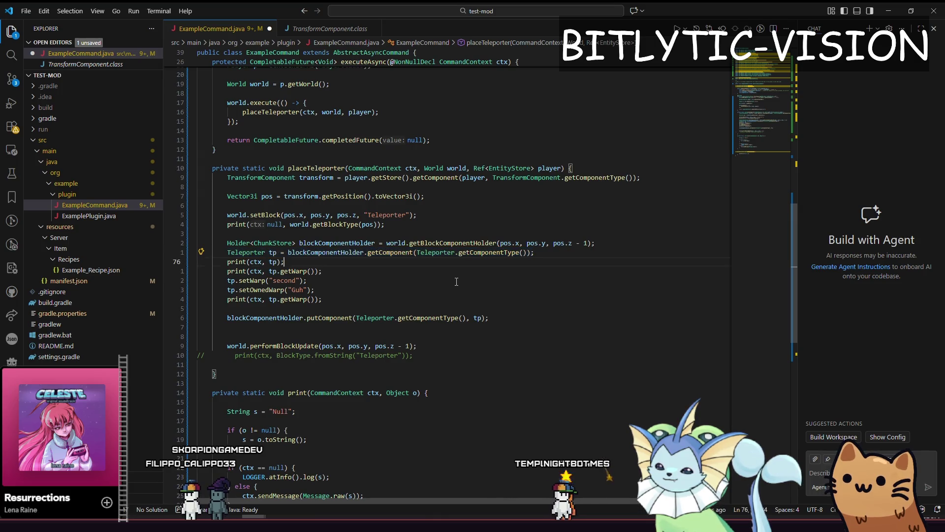
{"action": "key", "text": "ctrl+z"}
{"action": "key", "text": "ctrl+z"}
{"action": "key", "text": "ctrl+z"}
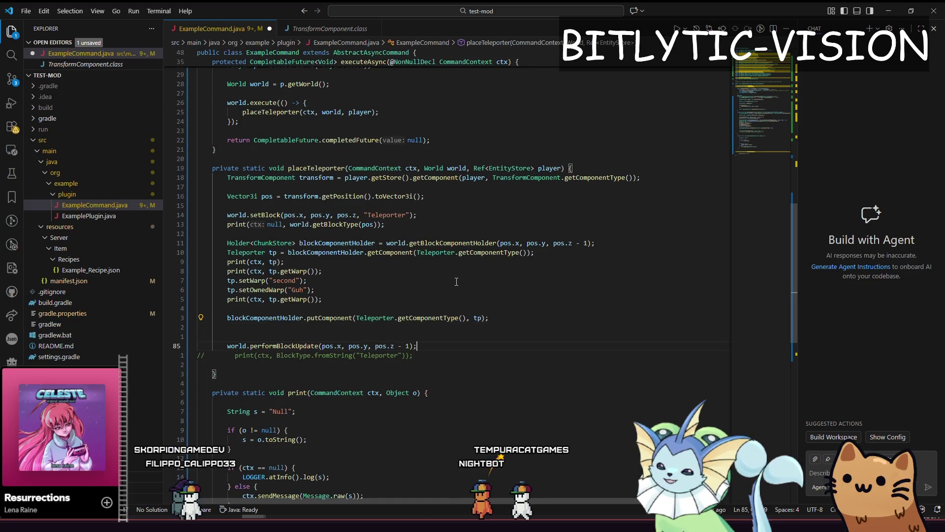
Review the remaining setBlock and tp uses, then minimize Visual Studio Code to reveal Godot.
{"action": "left_click", "coordinate": [234, 355], "text": "shift"}
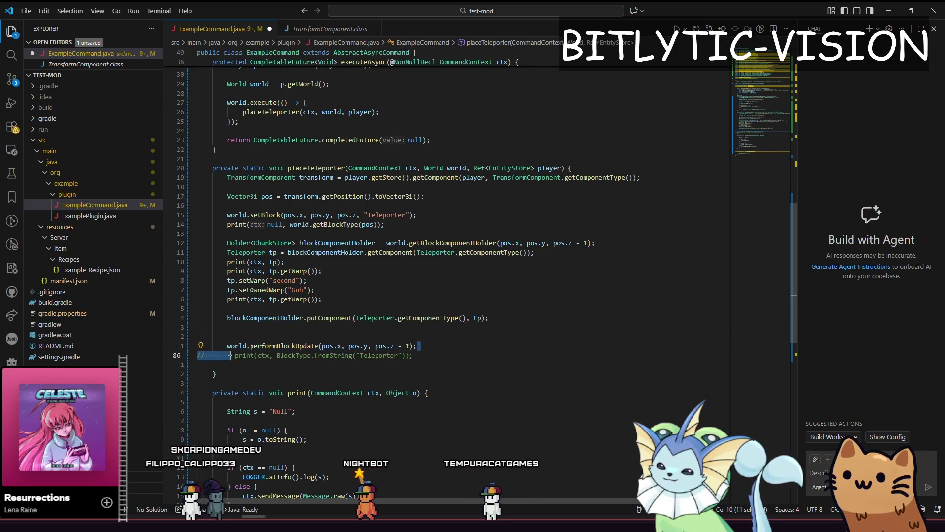
{"action": "key", "text": "Down"}
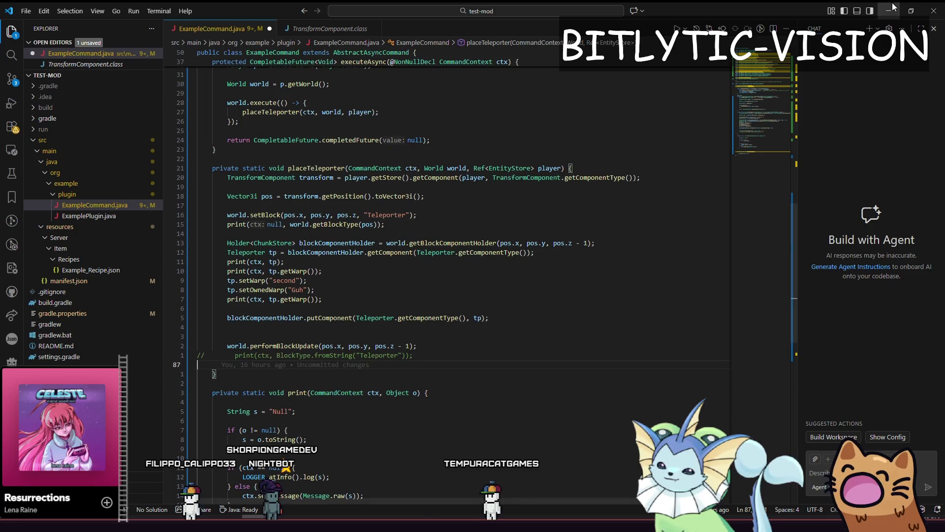
{"action": "left_click_drag", "start_coordinate": [358, 220], "coordinate": [236, 215]}
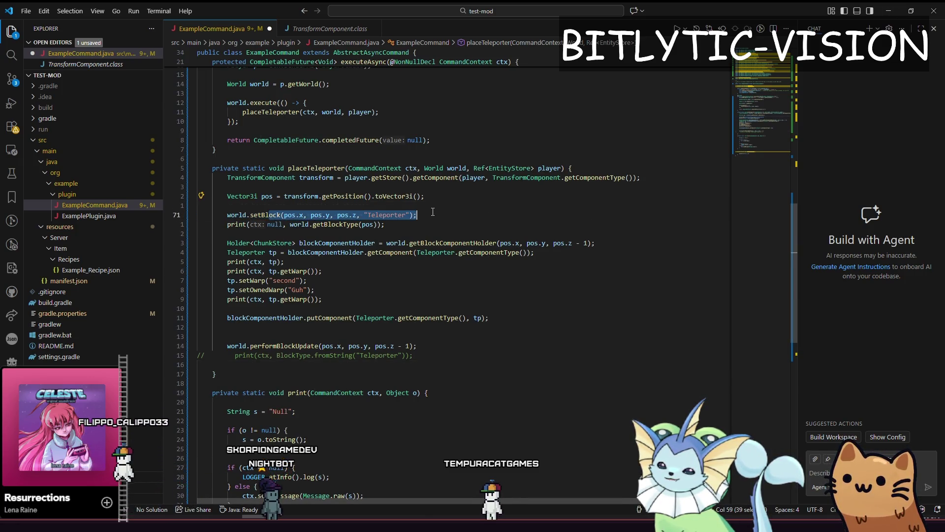
{"action": "left_click_drag", "start_coordinate": [289, 215], "coordinate": [202, 206]}
{"action": "left_click", "coordinate": [285, 346]}
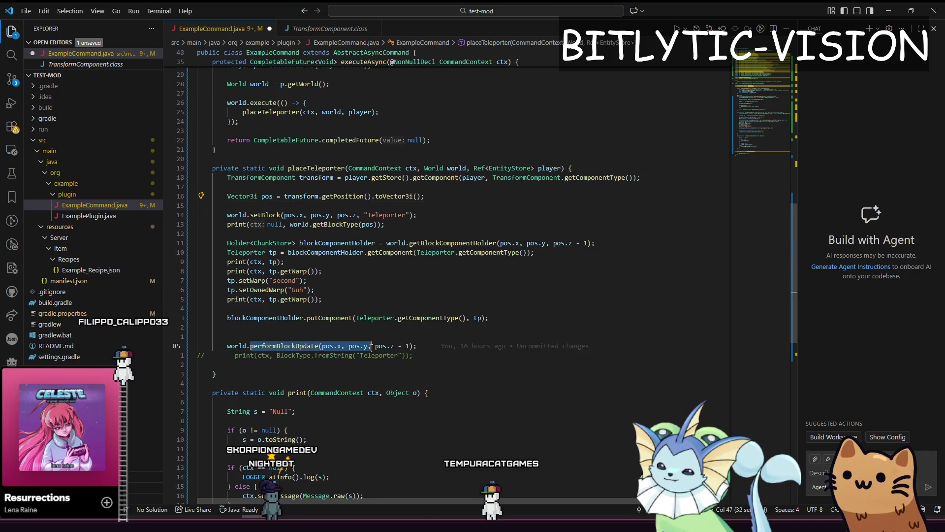
{"action": "left_click", "coordinate": [473, 317]}
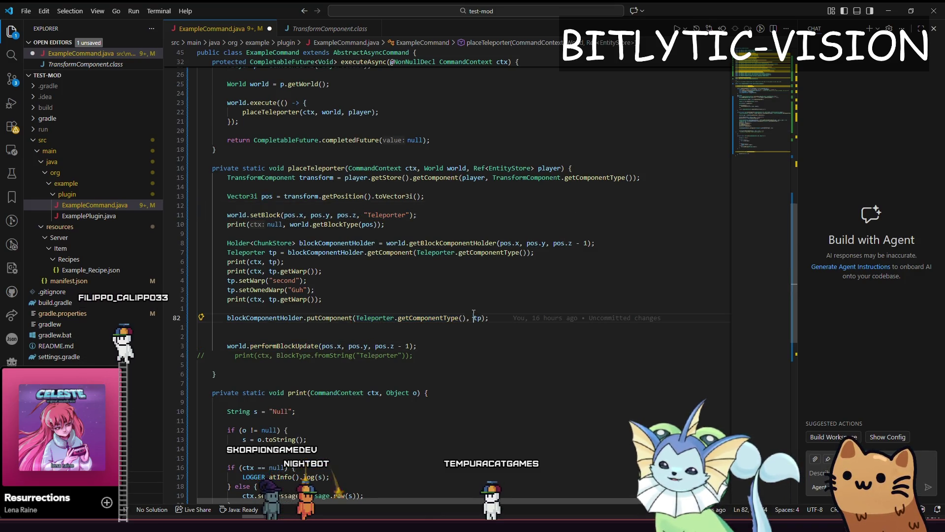
{"action": "left_click", "coordinate": [886, 10]}
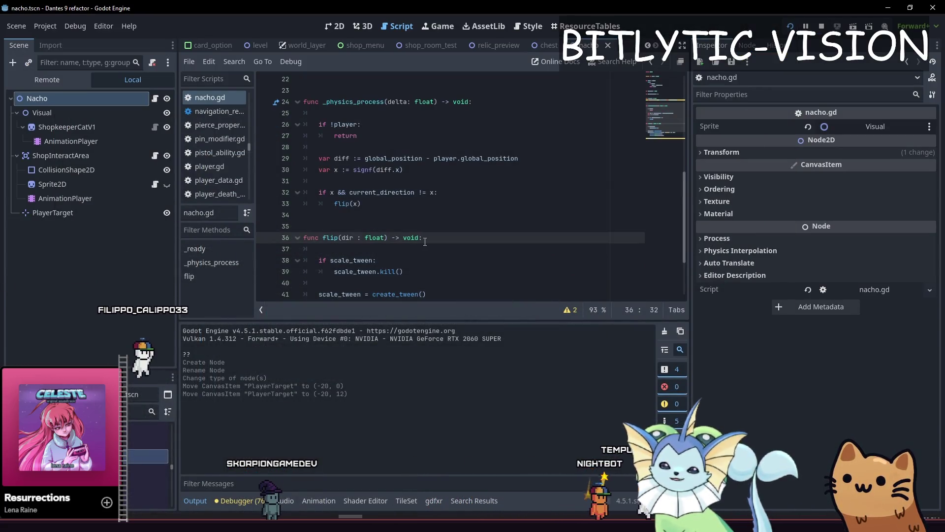
In nacho.gd, store the new direction in current_direction at the end of flip.
{"action": "key", "text": "Down"}
{"action": "key", "text": "Down"}
{"action": "key", "text": "Down"}
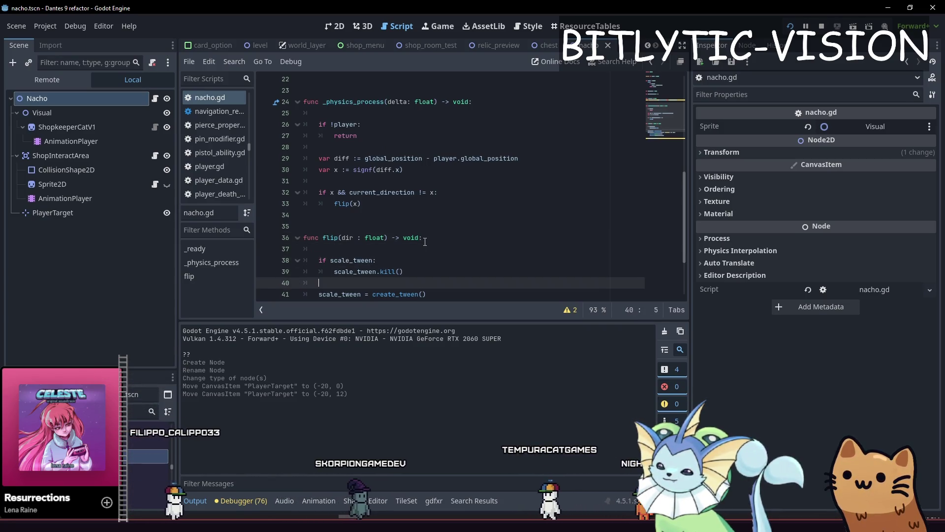
{"action": "type", "text": "current_direction = dir"}
{"action": "key", "text": "Up"}
{"action": "scroll", "coordinate": [452, 230], "scroll_direction": "up", "scroll_amount": 5}
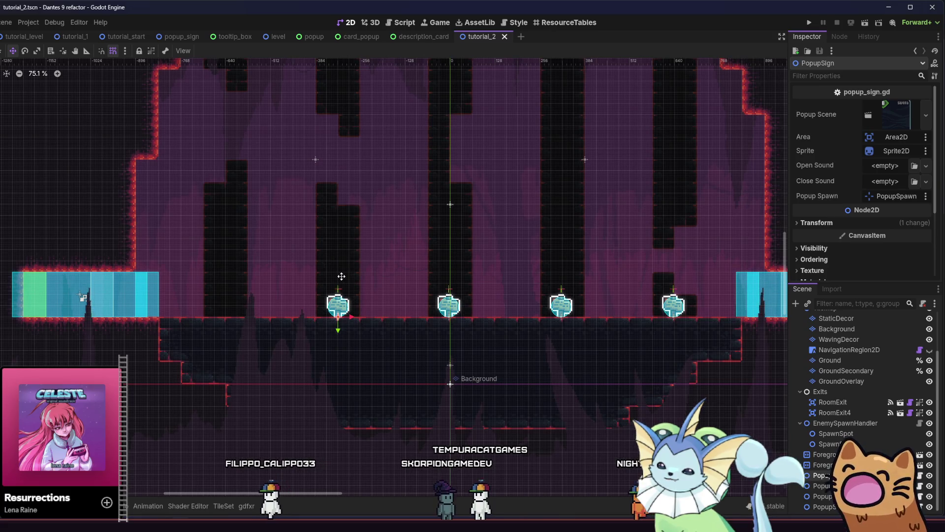
{"action": "scroll", "coordinate": [421, 365], "scroll_direction": "down", "scroll_amount": 1}
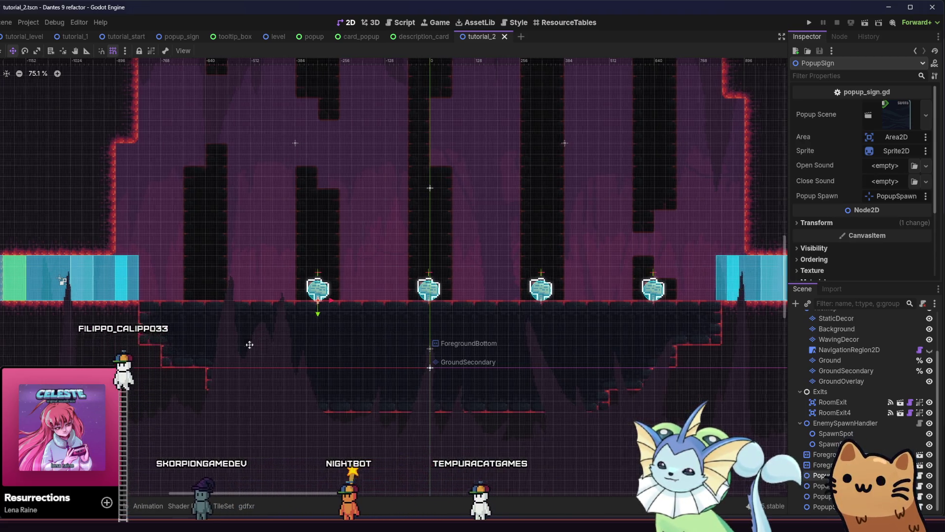
{"action": "scroll", "coordinate": [236, 344], "scroll_direction": "right", "scroll_amount": 3}
{"action": "scroll", "coordinate": [222, 347], "scroll_direction": "left", "scroll_amount": 3}
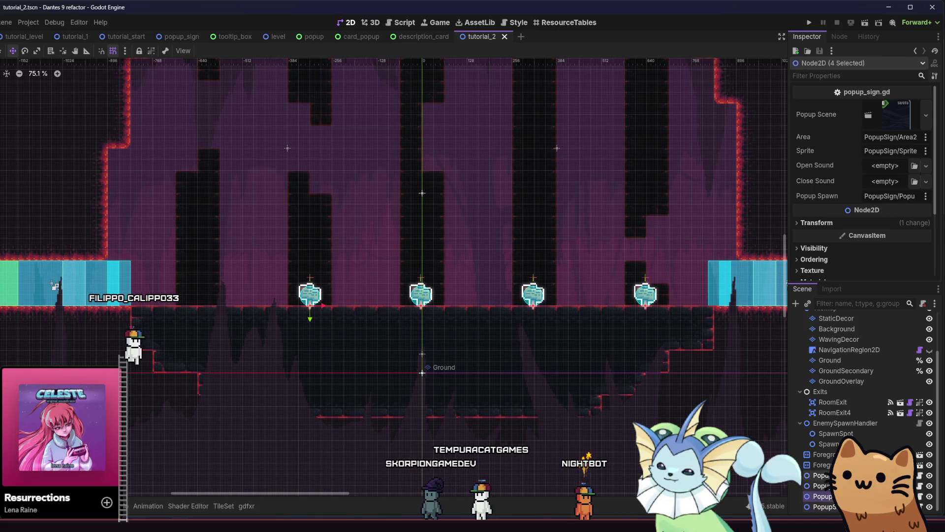
{"action": "scroll", "coordinate": [309, 294], "scroll_direction": "up", "scroll_amount": 3}
Shift the popup signs left, duplicate them further right, and save tutorial_2.
{"action": "mouse_move", "coordinate": [295, 295]}
{"action": "left_mouse_down"}
{"action": "mouse_move", "coordinate": [117, 295]}
{"action": "mouse_move", "coordinate": [119, 303]}
{"action": "left_mouse_up"}
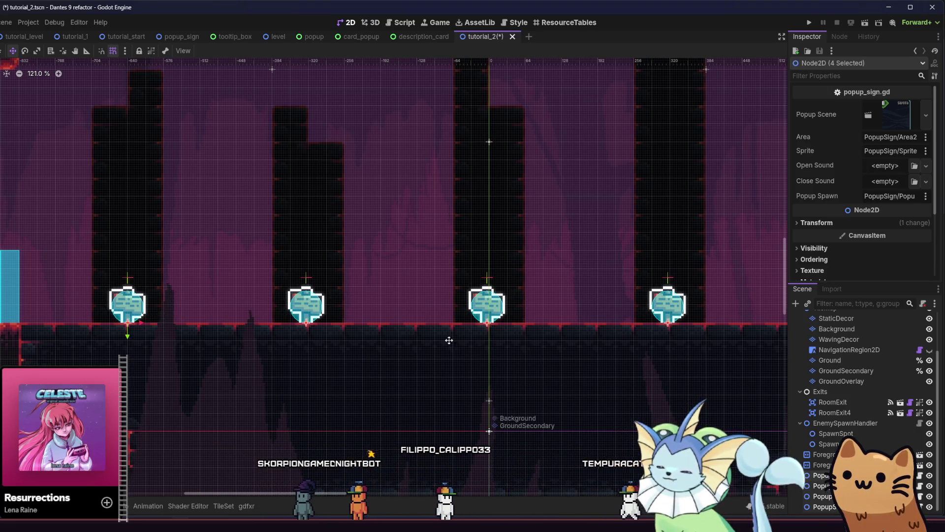
{"action": "scroll", "coordinate": [728, 343], "scroll_direction": "up", "scroll_amount": 6}
{"action": "scroll", "coordinate": [725, 339], "scroll_direction": "down", "scroll_amount": 8}
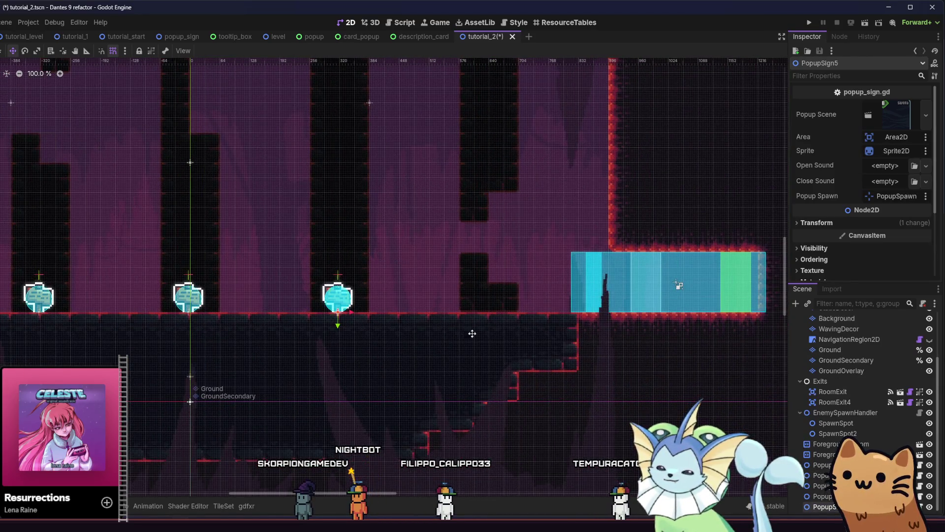
{"action": "scroll", "coordinate": [447, 331], "scroll_direction": "up", "scroll_amount": 6}
{"action": "key", "text": "ctrl+d"}
{"action": "left_click_drag", "start_coordinate": [447, 331], "coordinate": [645, 333]}
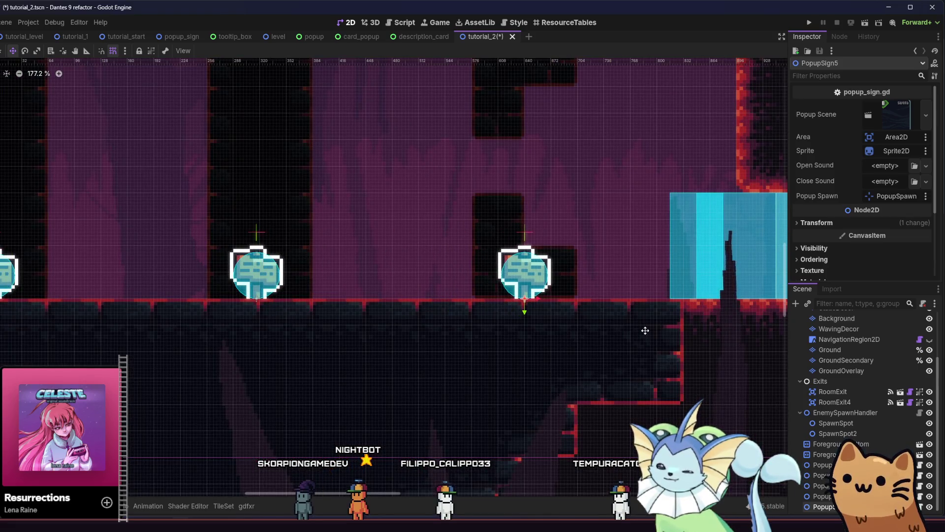
{"action": "key", "text": "ctrl+s"}
{"action": "scroll", "coordinate": [517, 357], "scroll_direction": "down", "scroll_amount": 5}
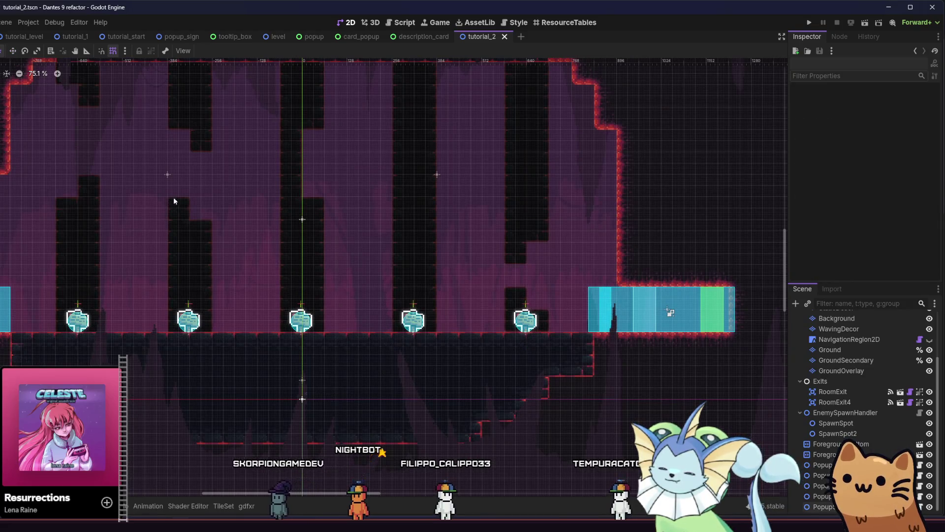
Open the first sign's popup scene and select its Popup root node.
{"action": "left_click_drag", "start_coordinate": [175, 197], "coordinate": [361, 201]}
{"action": "left_click", "coordinate": [266, 325]}
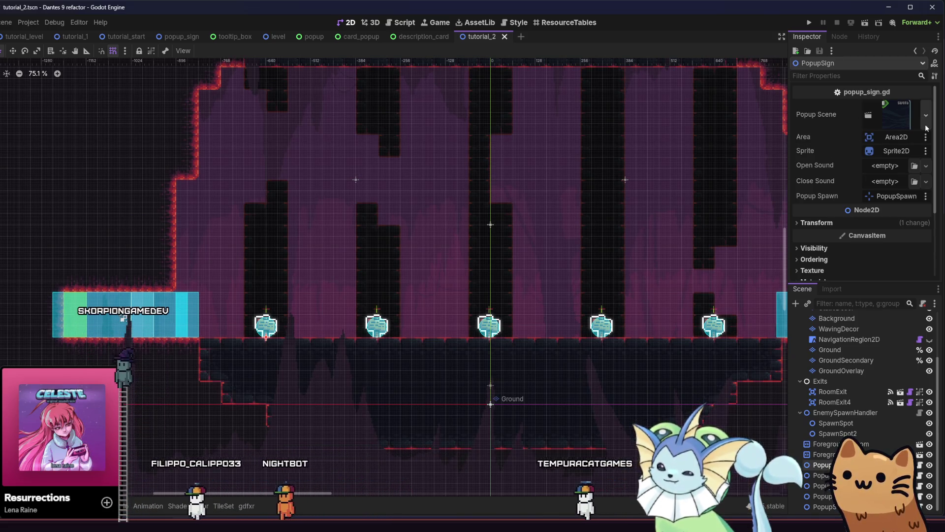
{"action": "mouse_move", "coordinate": [896, 114]}
{"action": "left_mouse_down"}
{"action": "mouse_move", "coordinate": [689, 68]}
{"action": "mouse_move", "coordinate": [507, 61]}
{"action": "mouse_move", "coordinate": [362, 39]}
{"action": "left_mouse_up"}
{"action": "left_click", "coordinate": [870, 315]}
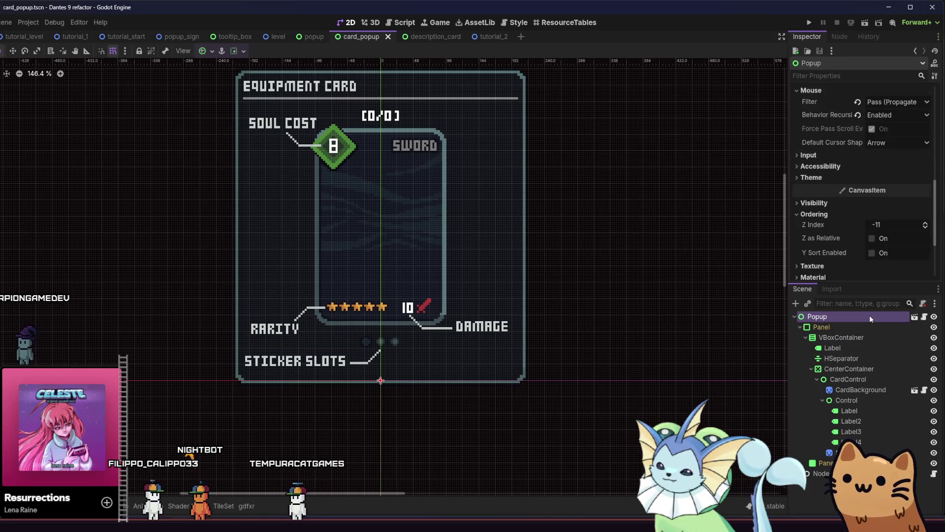
Open popup_sign.gd from the popup_sign scene and show the FileSystem panel.
{"action": "scroll", "coordinate": [876, 237], "scroll_direction": "up", "scroll_amount": 5}
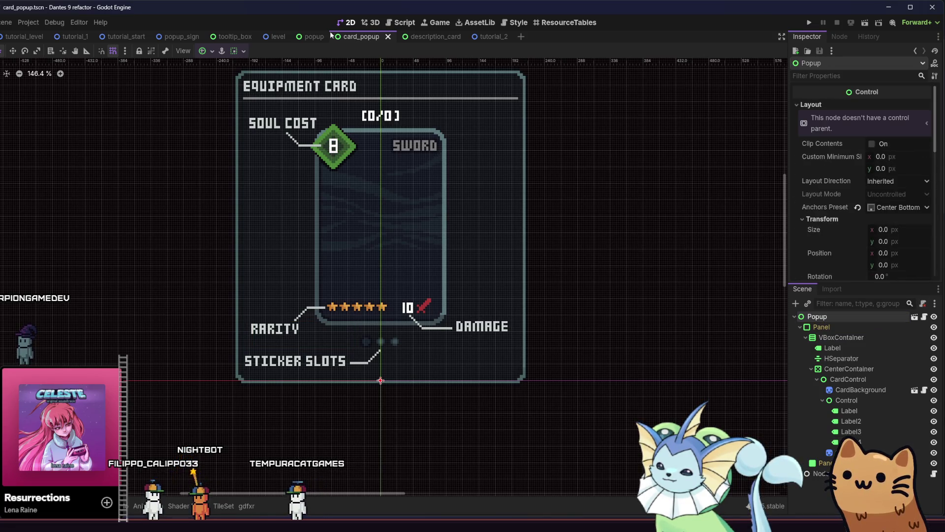
{"action": "left_click", "coordinate": [313, 37]}
{"action": "scroll", "coordinate": [885, 187], "scroll_direction": "up", "scroll_amount": 3}
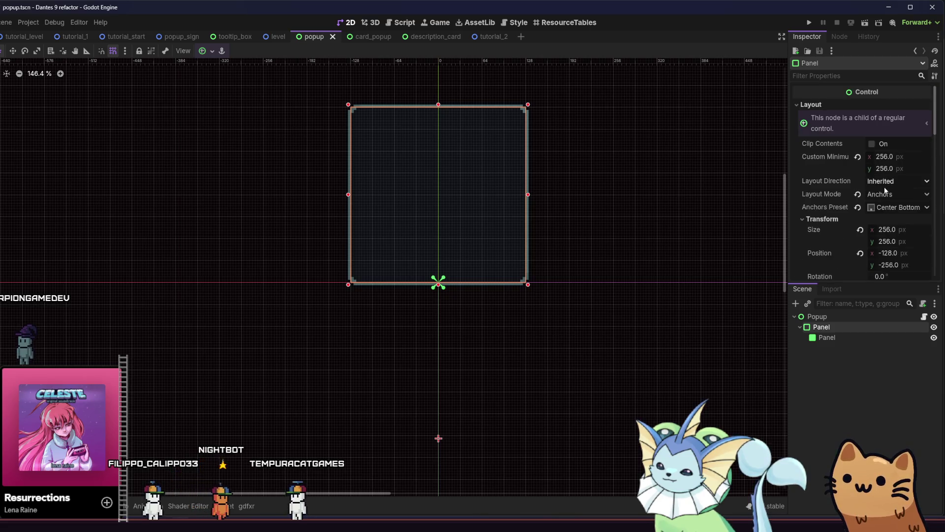
{"action": "left_click", "coordinate": [179, 37]}
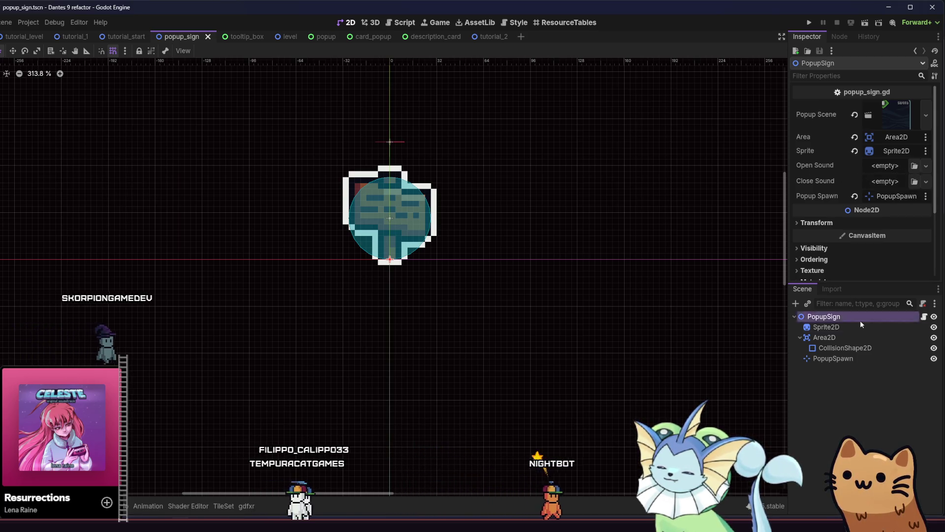
{"action": "left_click", "coordinate": [924, 317]}
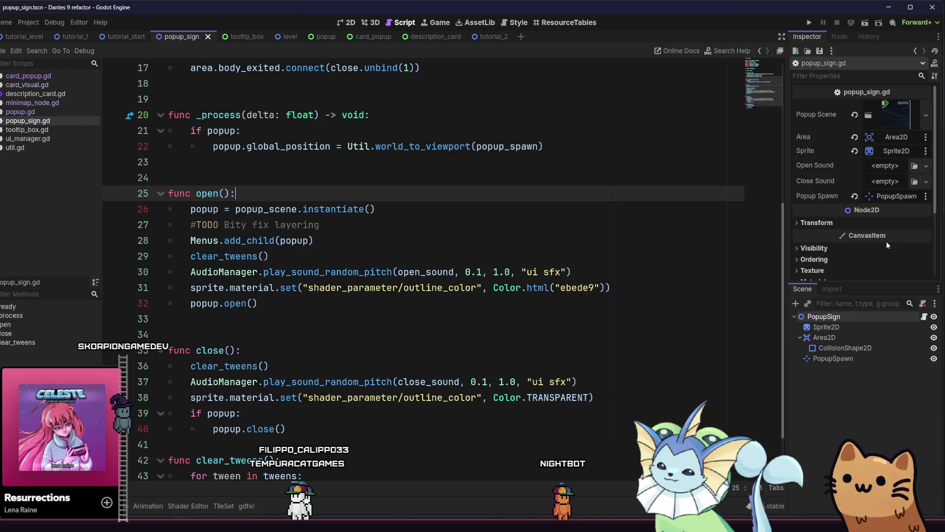
{"action": "key", "text": "alt+f"}
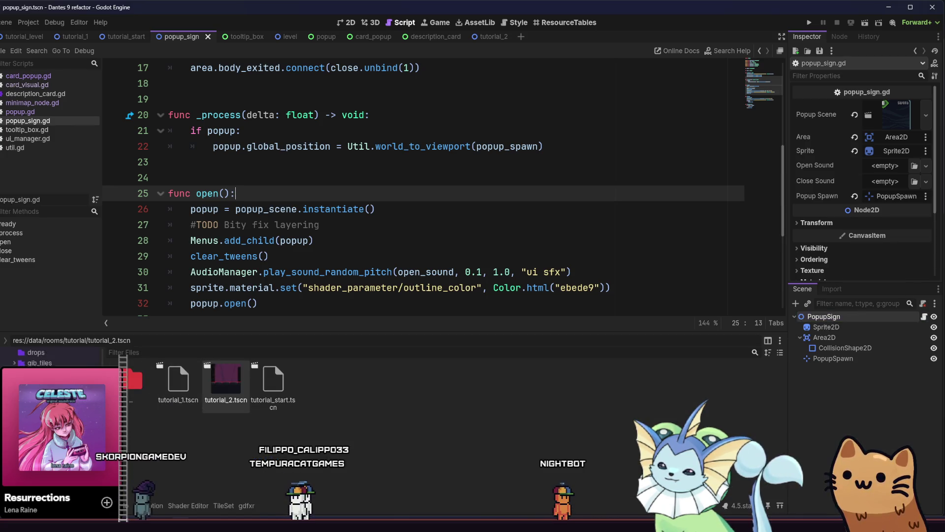
Set Close Sound to ui_woosh_down.ogg and Open Sound to ui_woosh_up.ogg, then save.
{"action": "scroll", "coordinate": [49, 356], "scroll_direction": "up", "scroll_amount": 3}
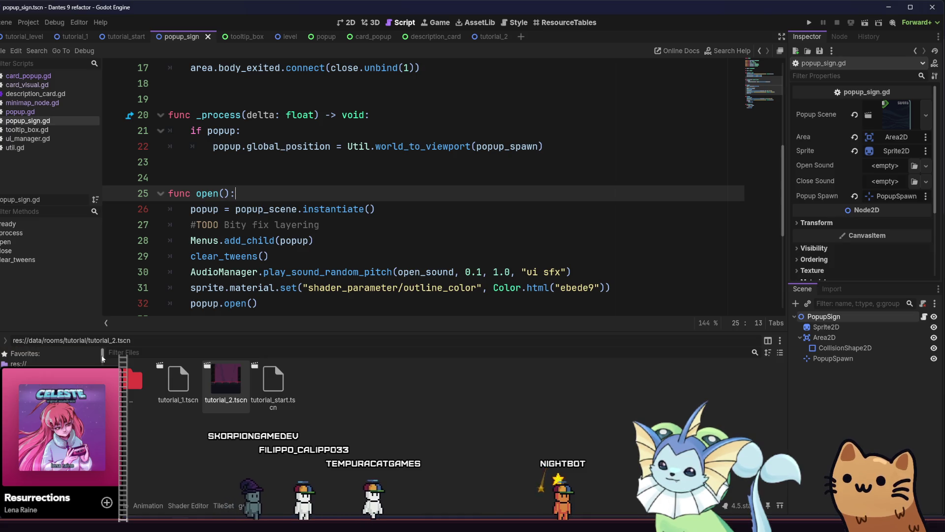
{"action": "scroll", "coordinate": [49, 356], "scroll_direction": "down", "scroll_amount": 5}
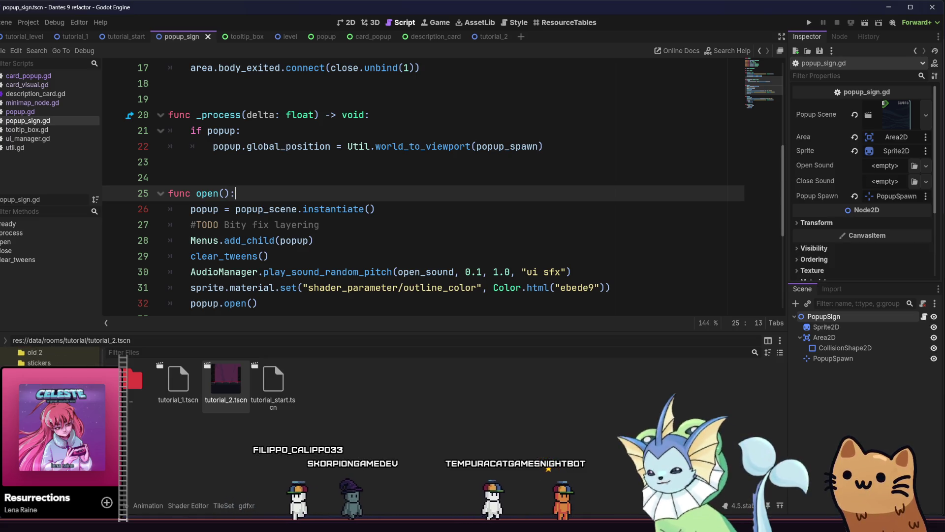
{"action": "left_click", "coordinate": [49, 374]}
{"action": "scroll", "coordinate": [393, 413], "scroll_direction": "up", "scroll_amount": 3}
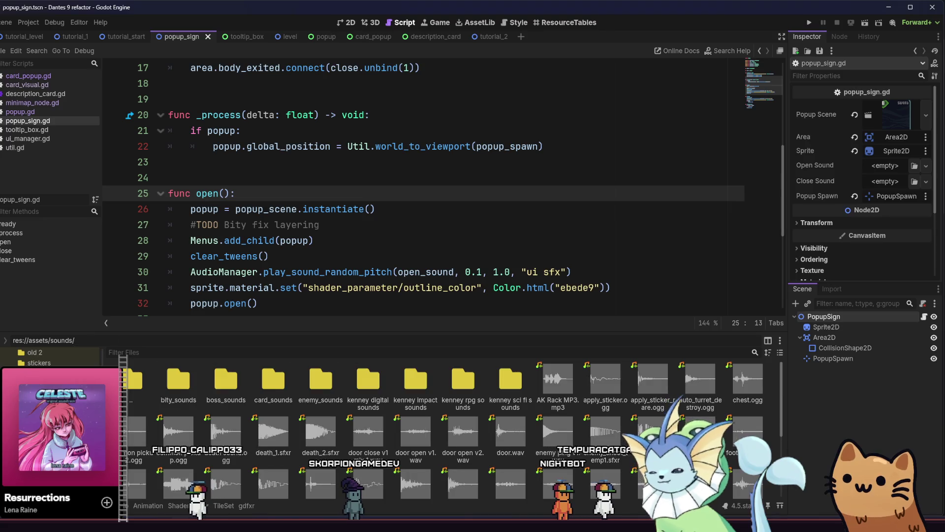
{"action": "scroll", "coordinate": [393, 413], "scroll_direction": "down", "scroll_amount": 5}
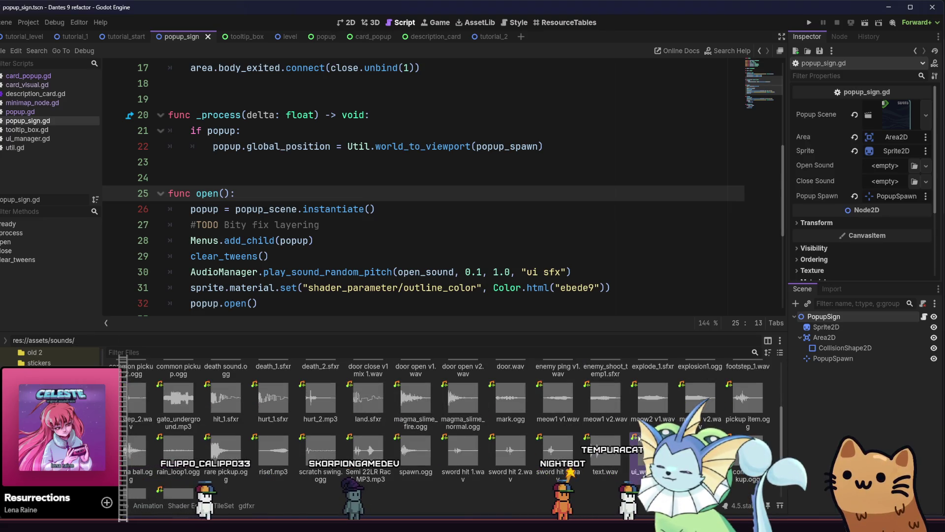
{"action": "left_click_drag", "start_coordinate": [813, 290], "coordinate": [885, 181]}
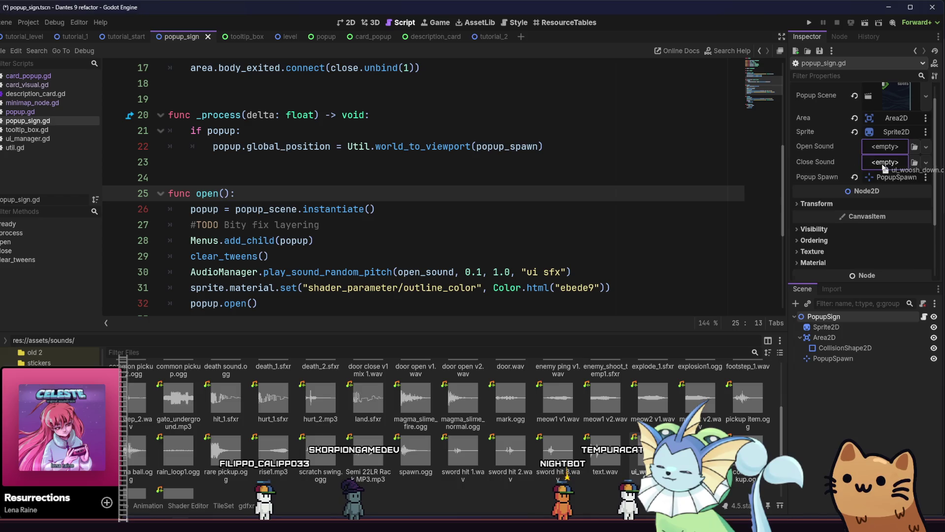
{"action": "left_click_drag", "start_coordinate": [640, 472], "coordinate": [889, 146]}
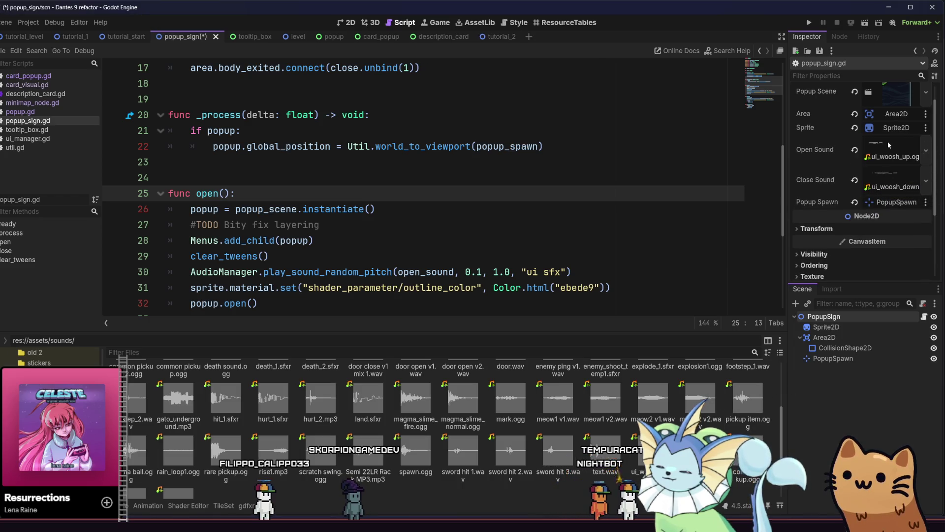
{"action": "key", "text": "ctrl+s"}
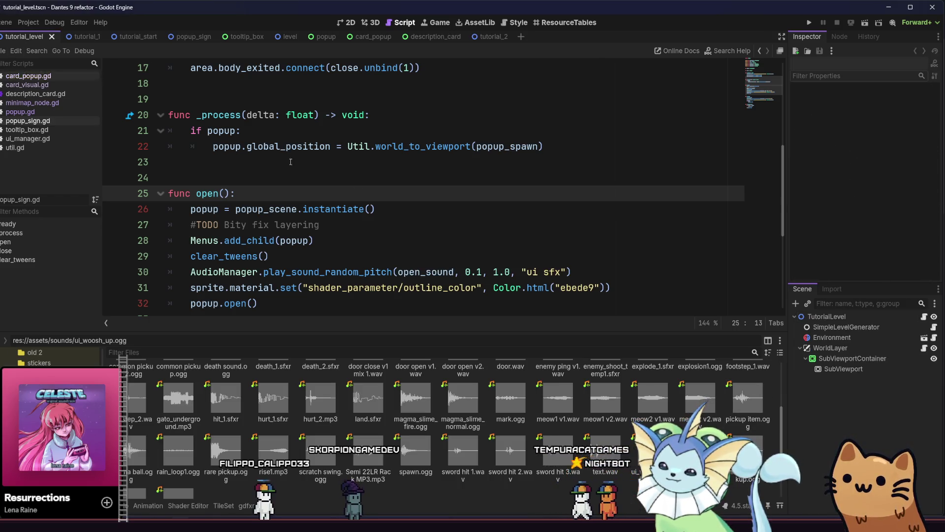
Zoom out over tutorial_2 in the 2D view to check all five signs, then return to card_popup.
{"action": "left_click", "coordinate": [485, 37]}
{"action": "scroll", "coordinate": [829, 447], "scroll_direction": "down", "scroll_amount": 2}
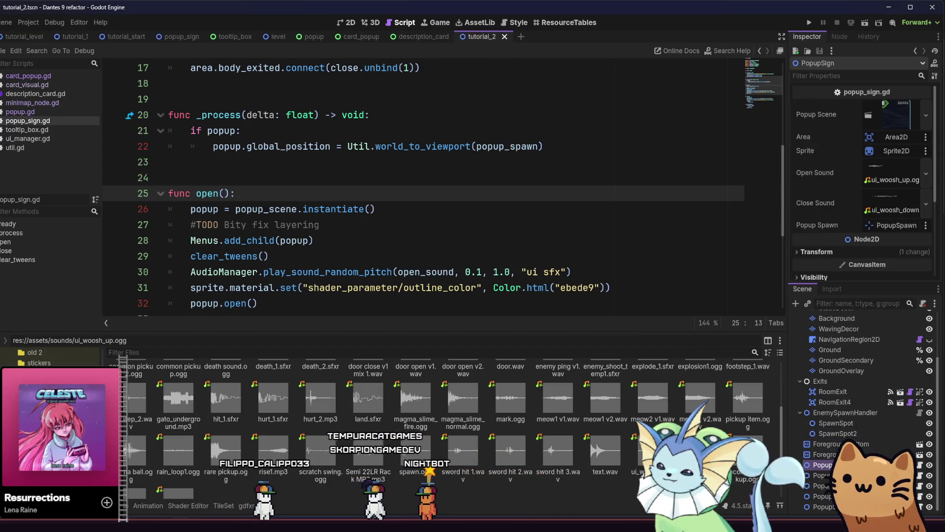
{"action": "left_click", "coordinate": [350, 23]}
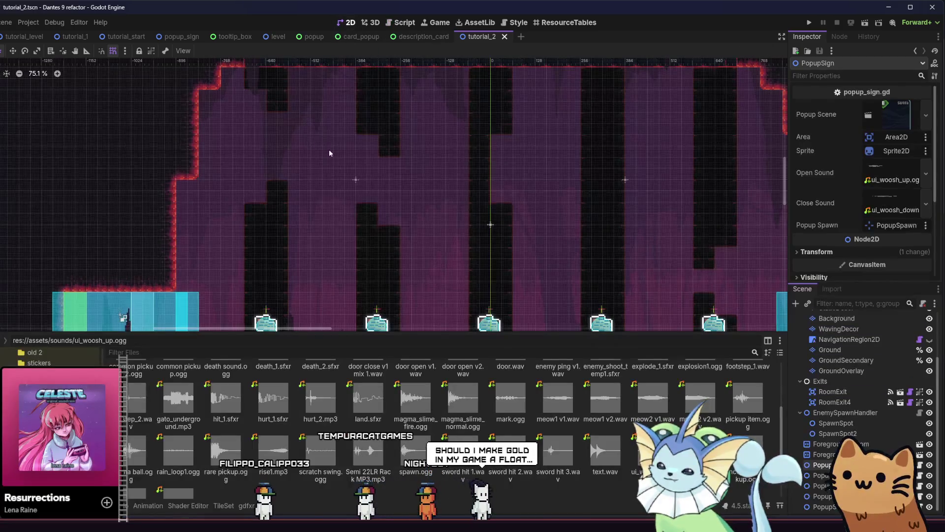
{"action": "scroll", "coordinate": [367, 166], "scroll_direction": "down", "scroll_amount": 5}
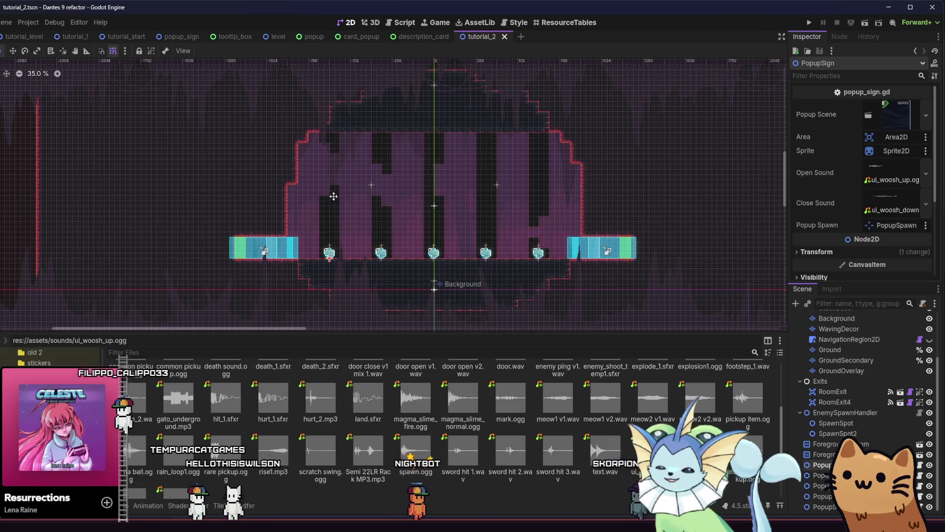
{"action": "scroll", "coordinate": [315, 202], "scroll_direction": "right", "scroll_amount": 3}
{"action": "scroll", "coordinate": [313, 214], "scroll_direction": "up", "scroll_amount": 2}
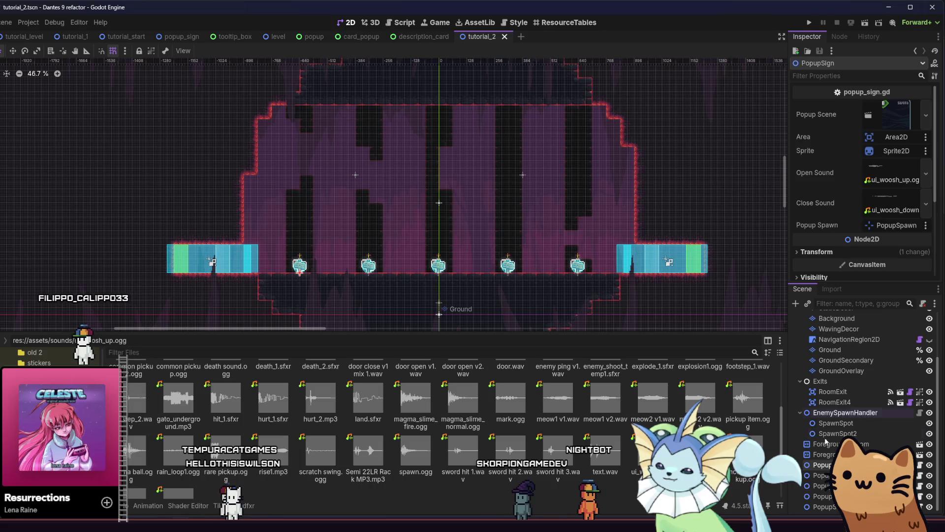
{"action": "left_click", "coordinate": [347, 38]}
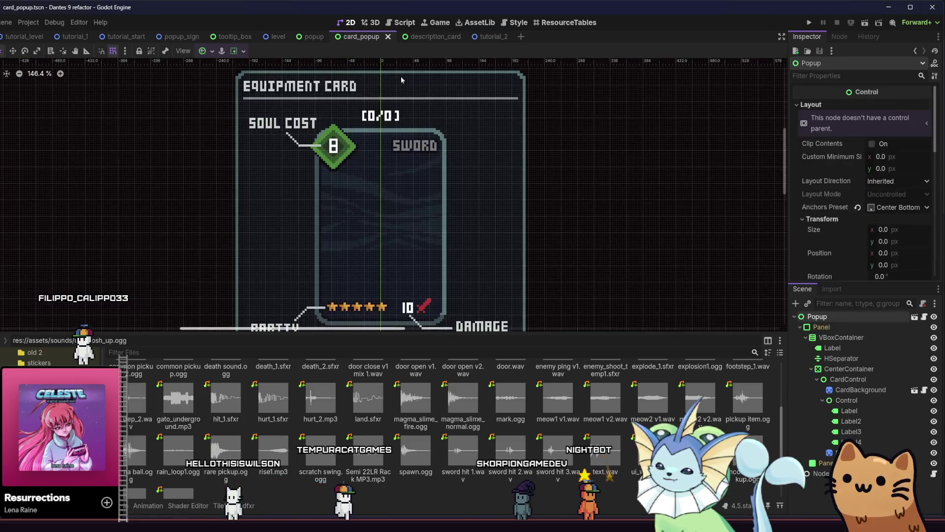
Rename the Popup root node to Equipment_popup.
{"action": "double_click", "coordinate": [836, 316]}
{"action": "type", "text": "Equipme"}
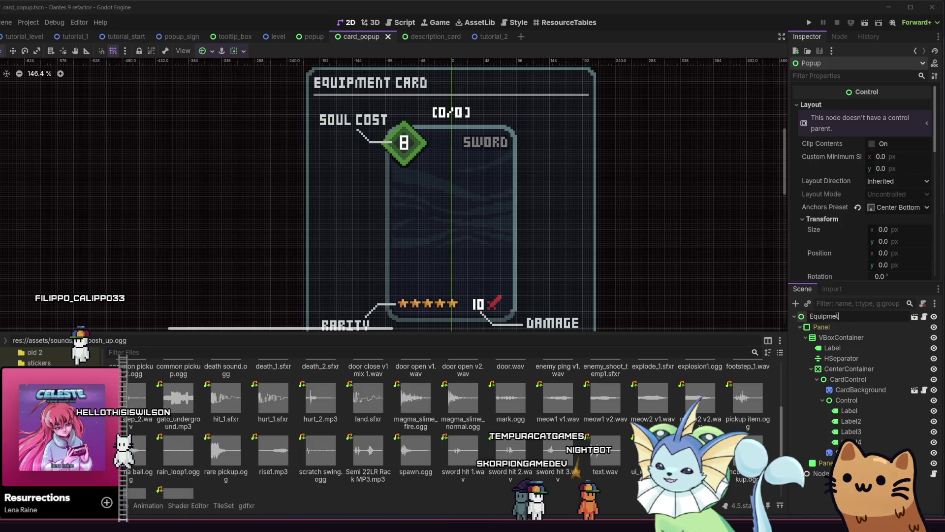
{"action": "type", "text": "nt_popup"}
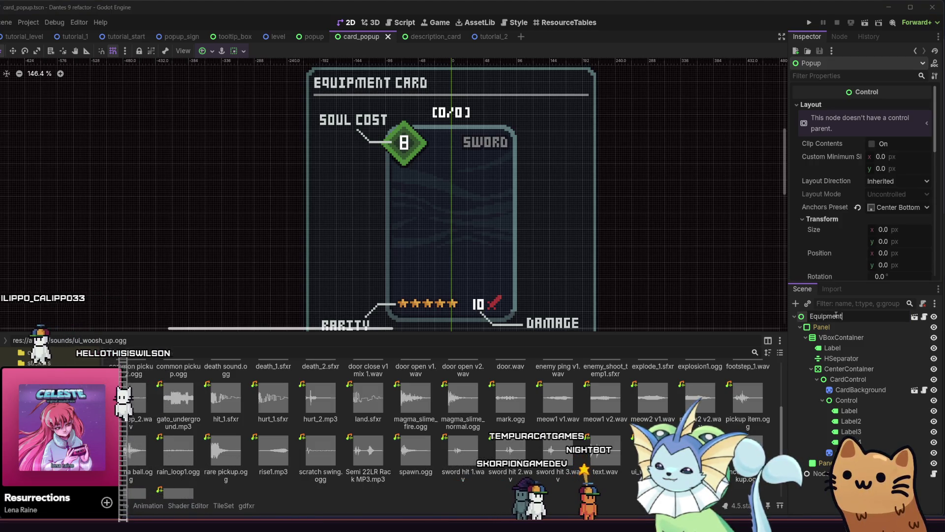
{"action": "key", "text": "Return"}
Rename card_popup.tscn in the ui popups folder to equipment_popup.tscn.
{"action": "scroll", "coordinate": [49, 357], "scroll_direction": "up", "scroll_amount": 1}
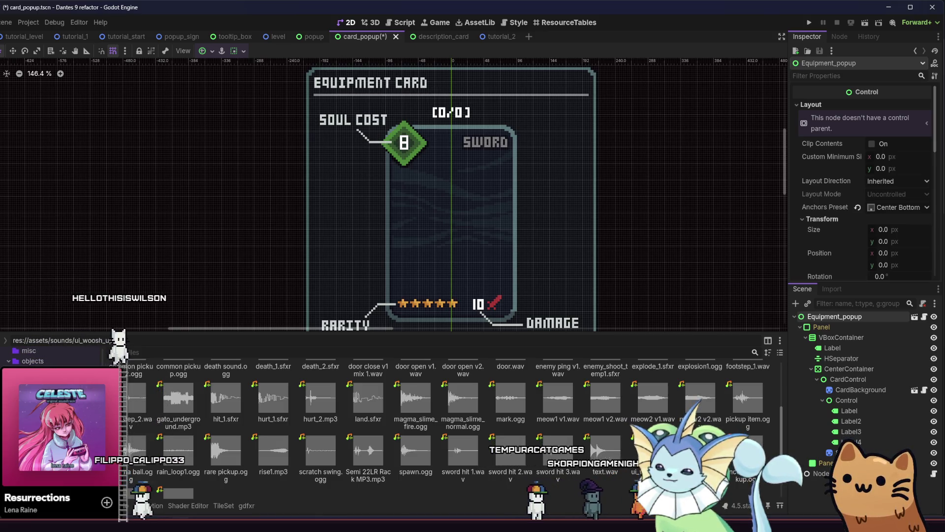
{"action": "left_click", "coordinate": [33, 361]}
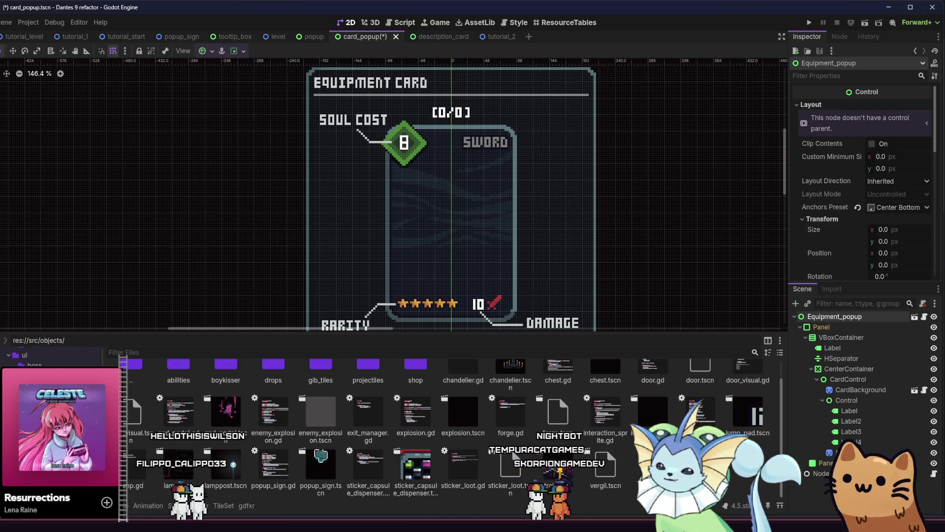
{"action": "left_click", "coordinate": [45, 424]}
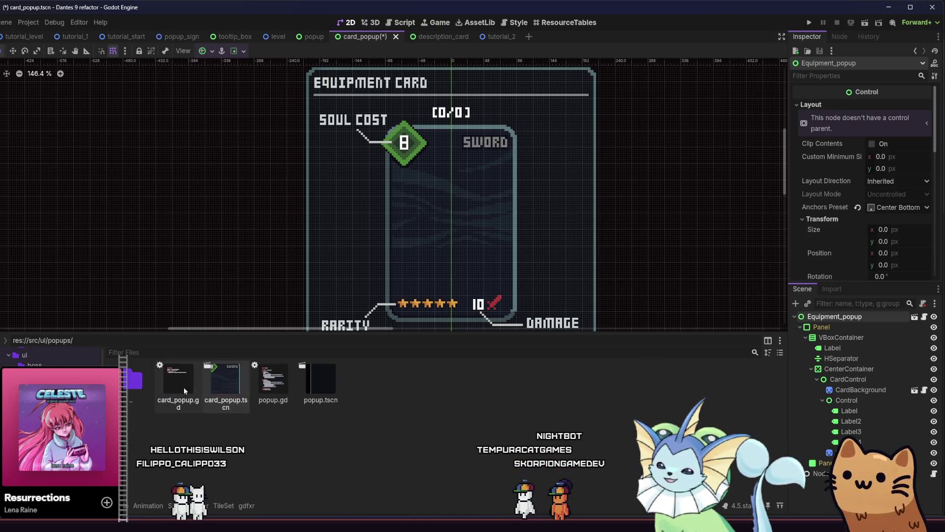
{"action": "right_click", "coordinate": [220, 385]}
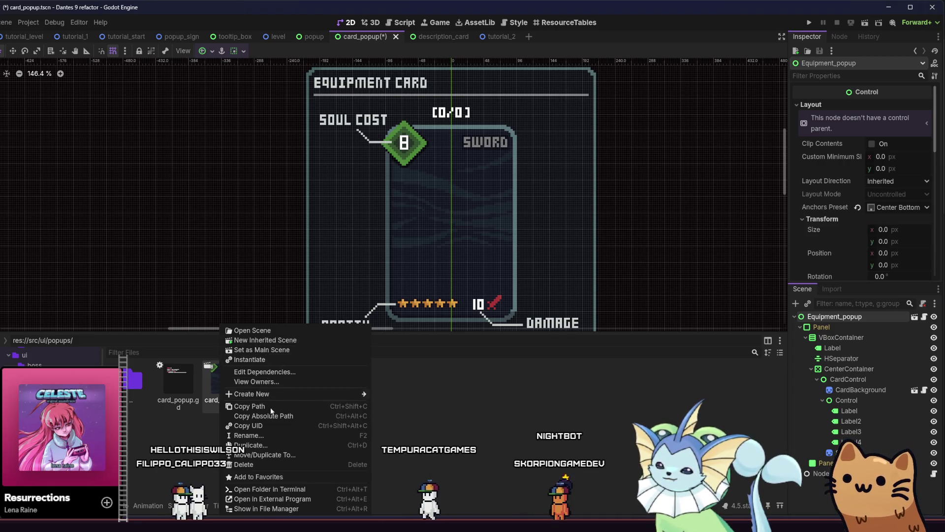
{"action": "left_click", "coordinate": [261, 436]}
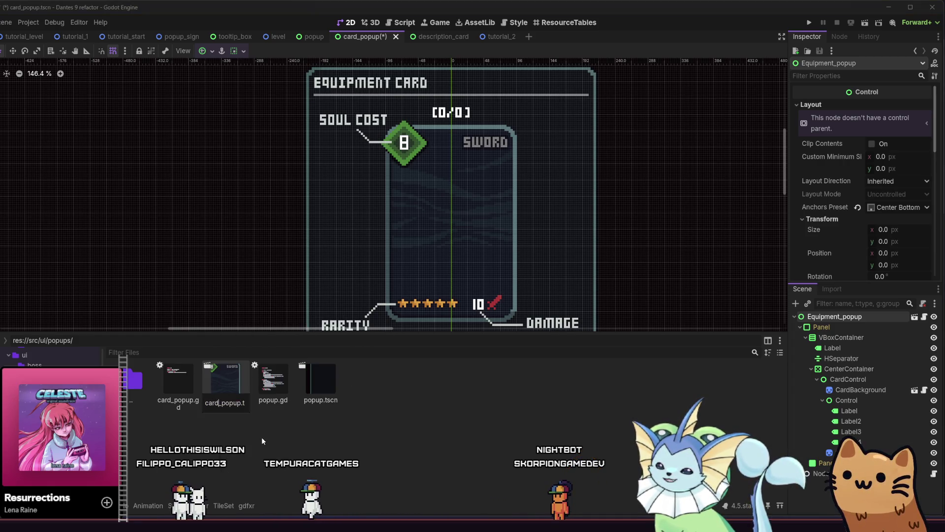
{"action": "key", "text": "BackSpace"}
{"action": "key", "text": "BackSpace"}
{"action": "key", "text": "BackSpace"}
{"action": "type", "text": "equipment"}
{"action": "key", "text": "Return"}
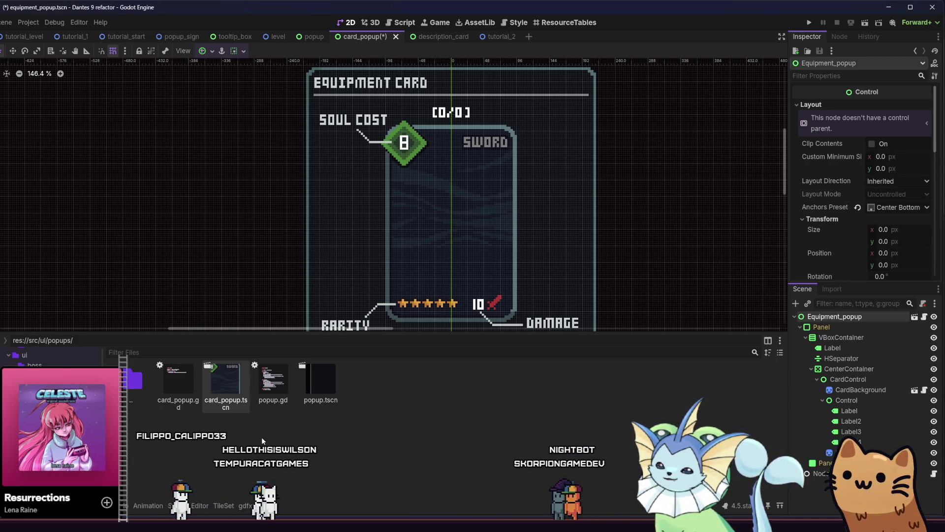
{"action": "key", "text": "alt+Tab"}
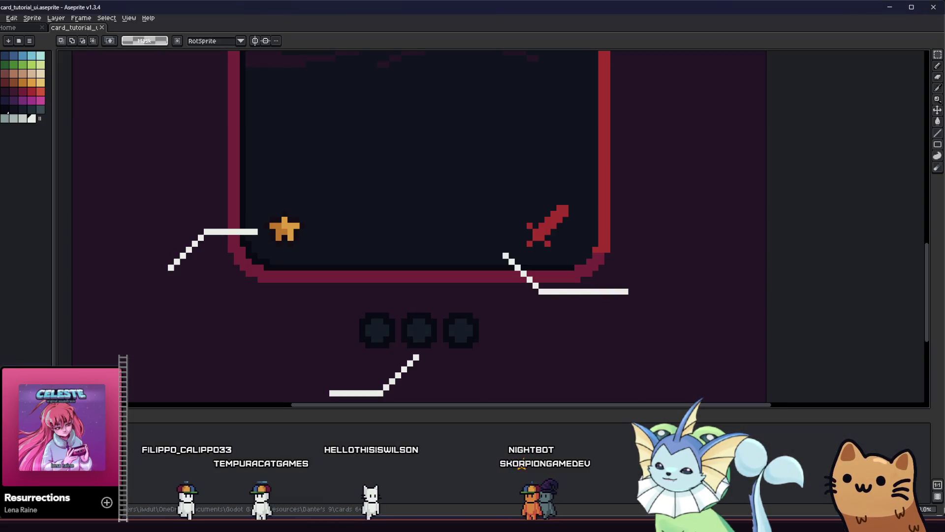
Export the Rusty Pistol card art from Aseprite as a PNG file.
{"action": "scroll", "coordinate": [334, 300], "scroll_direction": "down", "scroll_amount": 2}
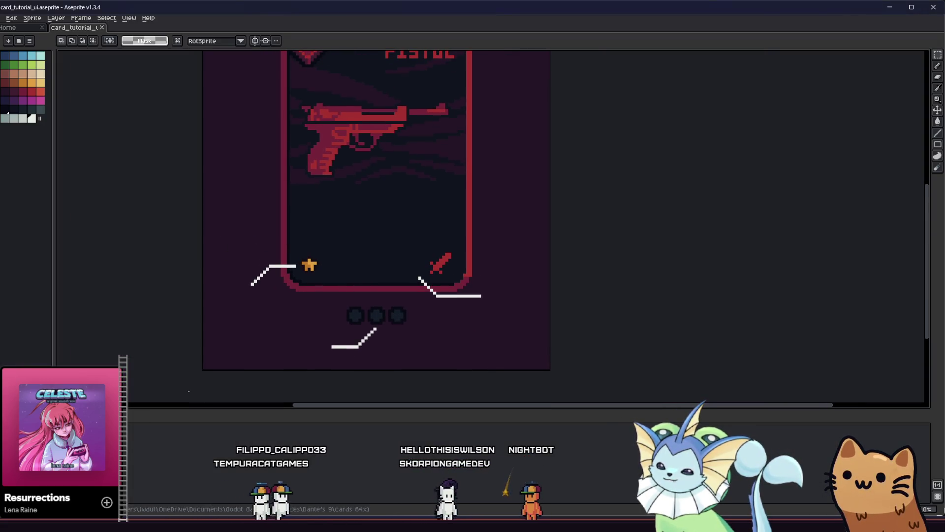
{"action": "scroll", "coordinate": [295, 312], "scroll_direction": "down", "scroll_amount": 2}
{"action": "scroll", "coordinate": [297, 278], "scroll_direction": "up", "scroll_amount": 1}
{"action": "mouse_move", "coordinate": [239, 189]}
{"action": "left_mouse_down"}
{"action": "mouse_move", "coordinate": [317, 360]}
{"action": "mouse_move", "coordinate": [320, 397]}
{"action": "left_mouse_up"}
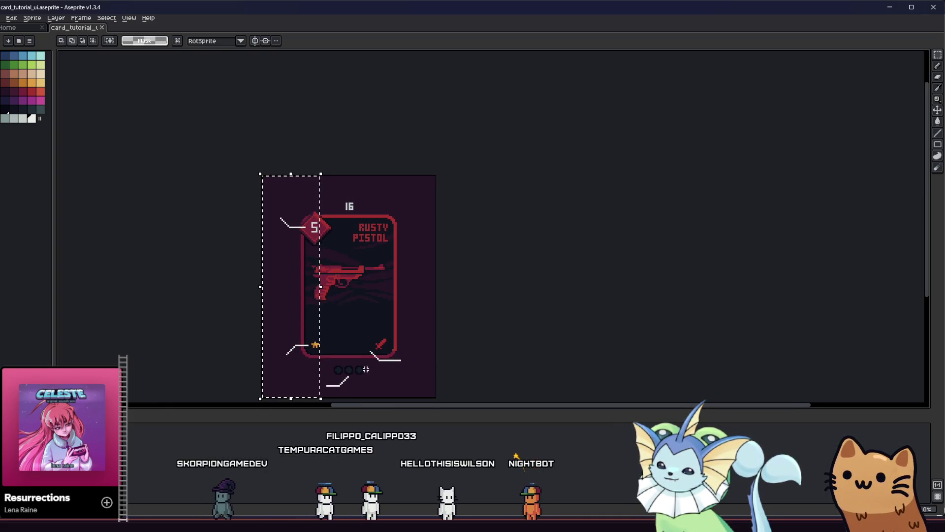
{"action": "left_click", "coordinate": [427, 358]}
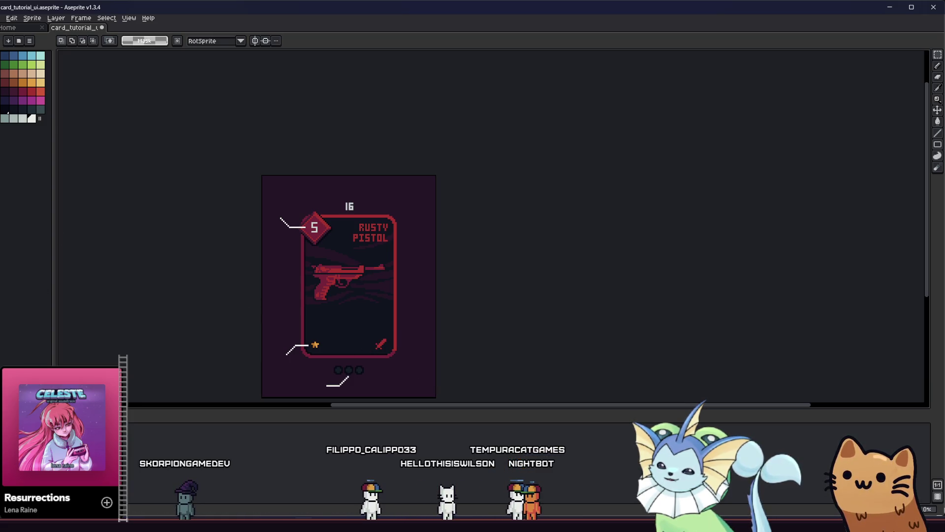
{"action": "key", "text": "alt+f"}
{"action": "key", "text": "Down"}
{"action": "key", "text": "Down"}
{"action": "key", "text": "Down"}
{"action": "key", "text": "Right"}
{"action": "key", "text": "Return"}
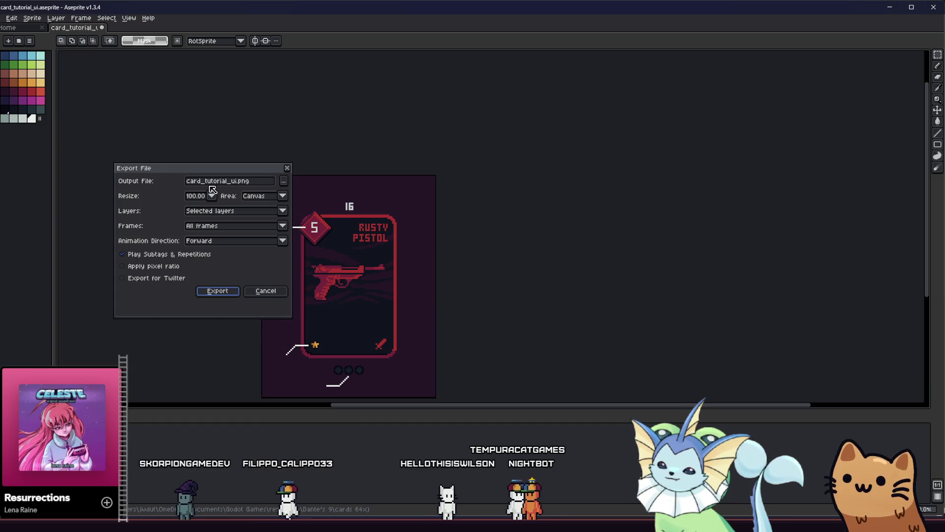
{"action": "left_click", "coordinate": [234, 181]}
{"action": "type", "text": "_alt"}
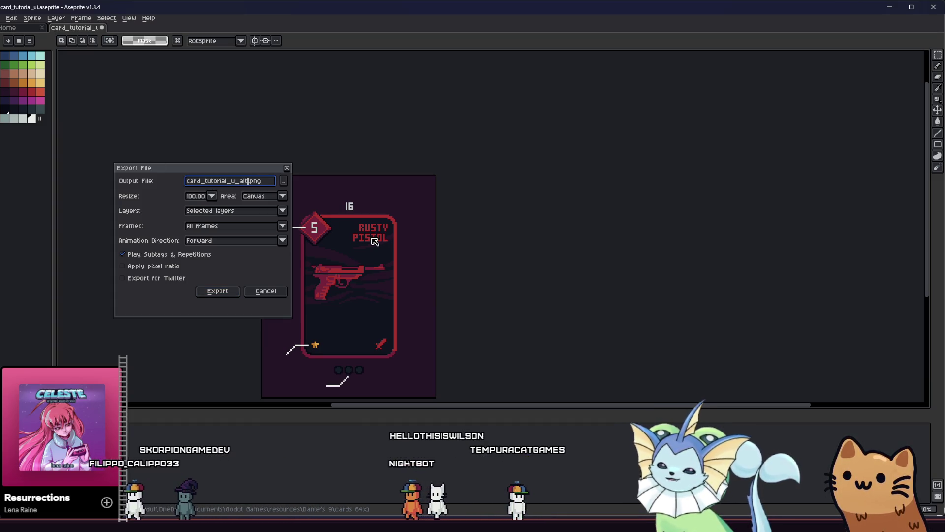
{"action": "key", "text": "Return"}
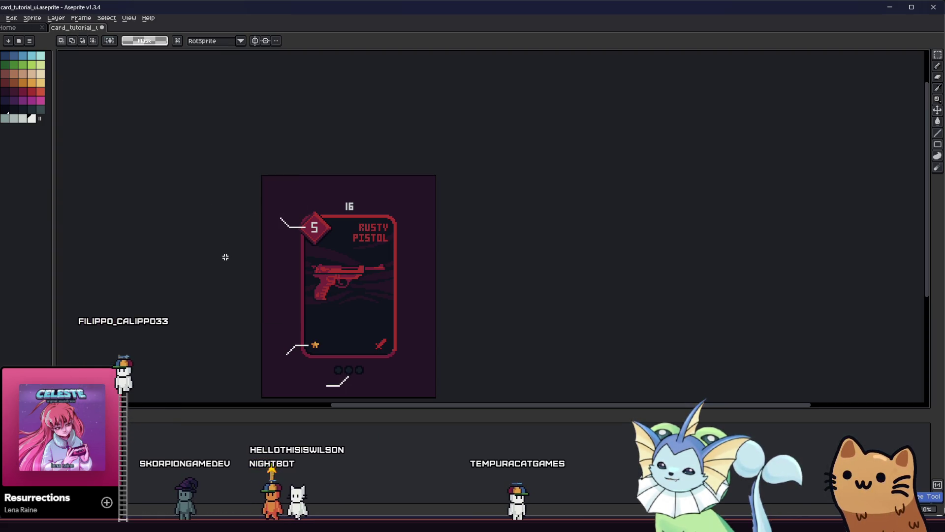
Paste the callout line at the card's bottom-right.
{"action": "key", "text": "ctrl+v"}
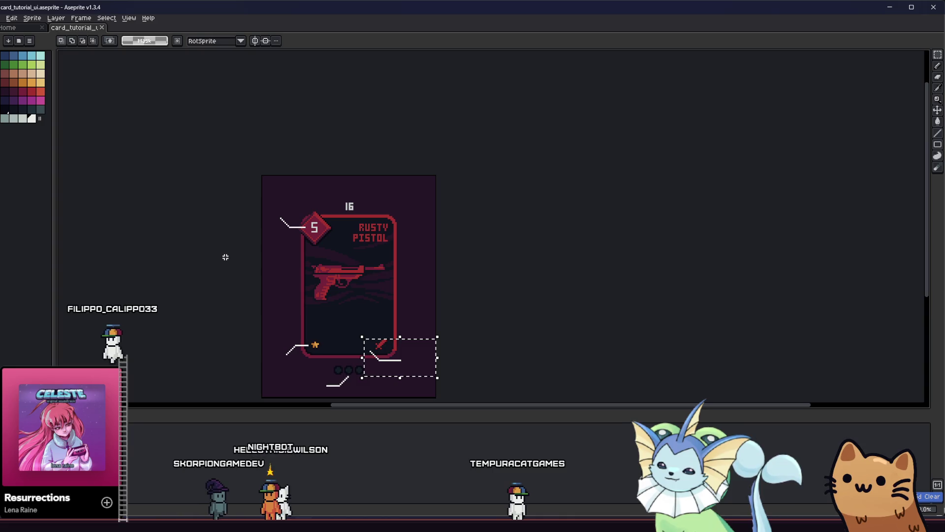
{"action": "key", "text": "Return"}
{"action": "key", "text": "alt+Tab"}
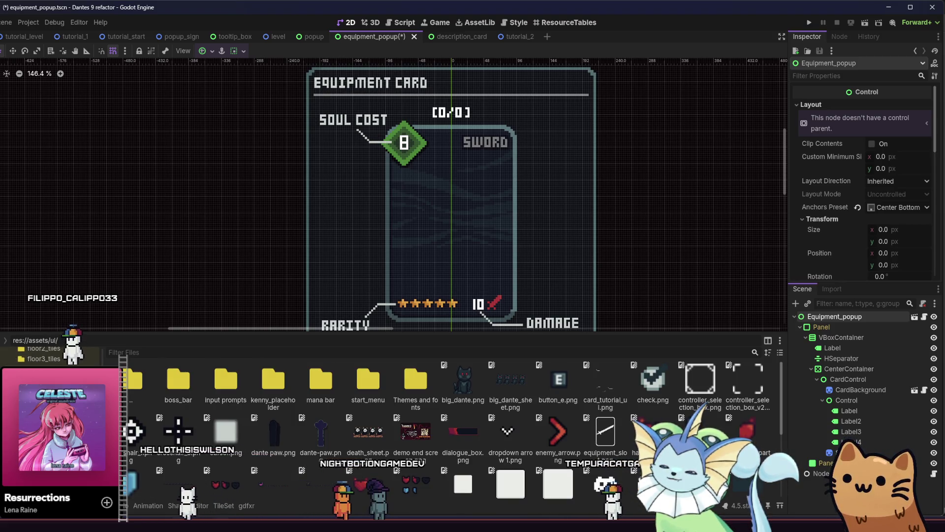
Refresh Godot so the exported card tutorial PNG appears, and save equipment_popup.
{"action": "key", "text": "alt+Tab"}
{"action": "scroll", "coordinate": [242, 384], "scroll_direction": "down", "scroll_amount": 1}
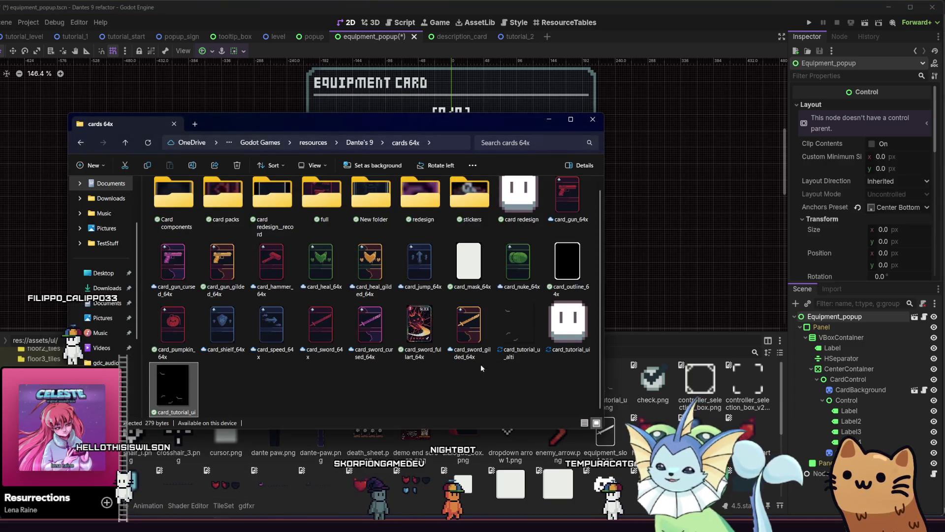
{"action": "left_click", "coordinate": [651, 412]}
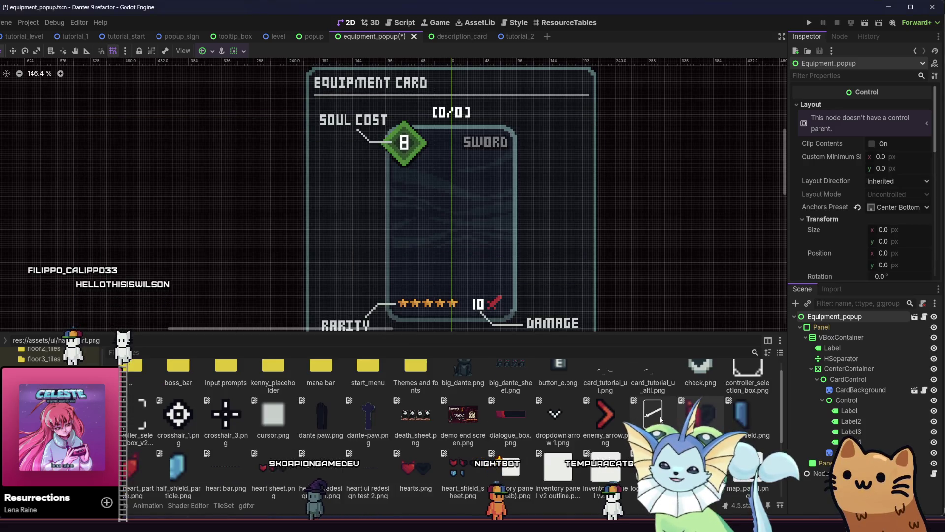
{"action": "mouse_move", "coordinate": [657, 411]}
{"action": "left_mouse_down"}
{"action": "mouse_move", "coordinate": [683, 403]}
{"action": "mouse_move", "coordinate": [663, 385]}
{"action": "mouse_move", "coordinate": [829, 453]}
{"action": "mouse_move", "coordinate": [640, 345]}
{"action": "mouse_move", "coordinate": [417, 245]}
{"action": "mouse_move", "coordinate": [640, 369]}
{"action": "mouse_move", "coordinate": [815, 485]}
{"action": "left_mouse_up"}
{"action": "key", "text": "ctrl+s"}
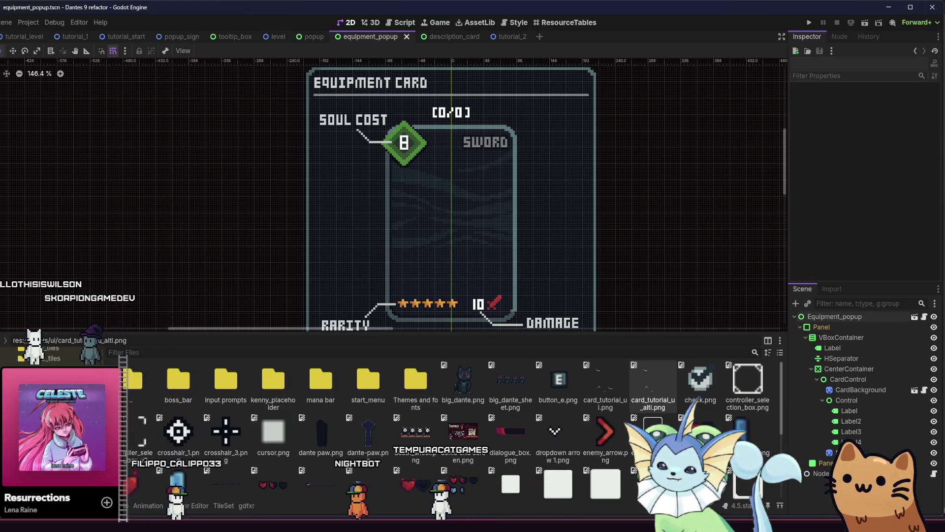
Open res://src/ui/popups/ and select equipment_popup.tscn.
{"action": "scroll", "coordinate": [3, 345], "scroll_direction": "up", "scroll_amount": 3}
{"action": "left_click", "coordinate": [77, 363]}
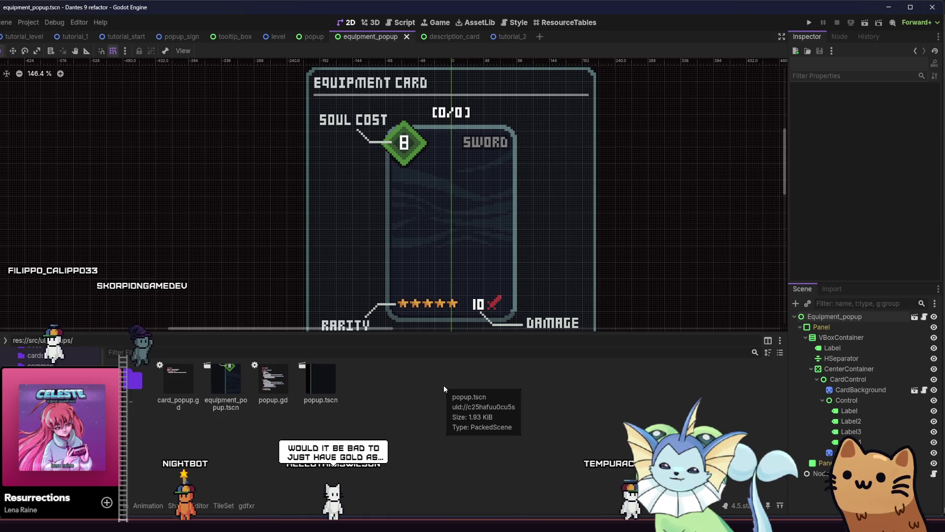
{"action": "left_click", "coordinate": [224, 396]}
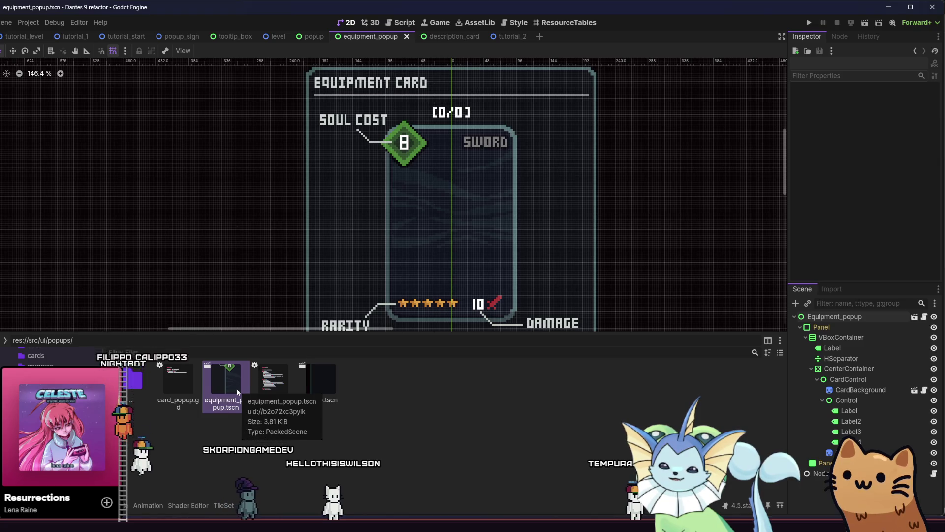
Duplicate equipment_popup.tscn as utility_popup.tscn and open the copy.
{"action": "right_click", "coordinate": [237, 391]}
{"action": "left_click", "coordinate": [257, 444]}
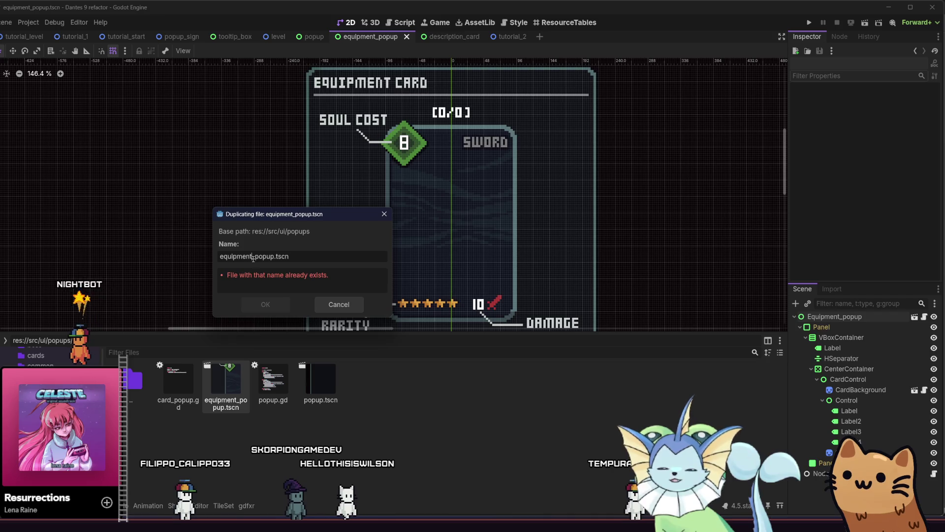
{"action": "left_click_drag", "start_coordinate": [252, 257], "coordinate": [170, 262]}
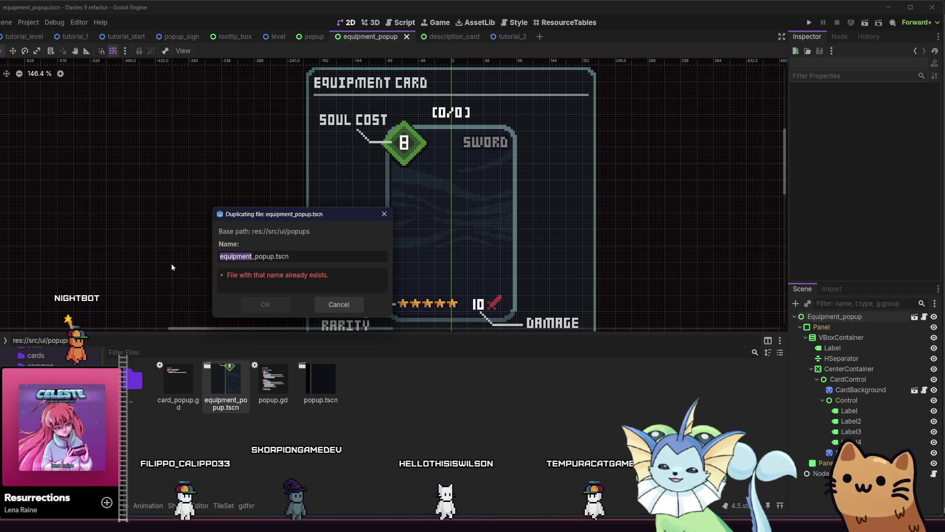
{"action": "type", "text": "uti"}
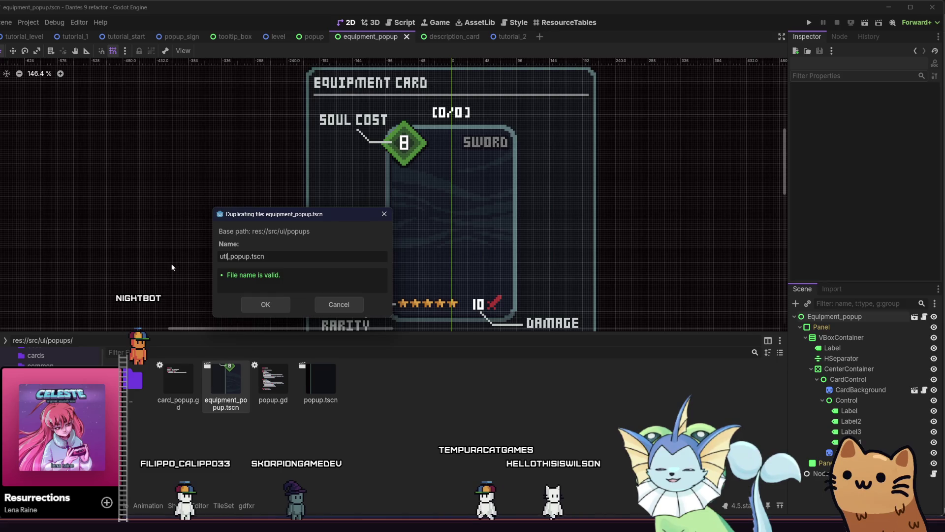
{"action": "type", "text": "lity"}
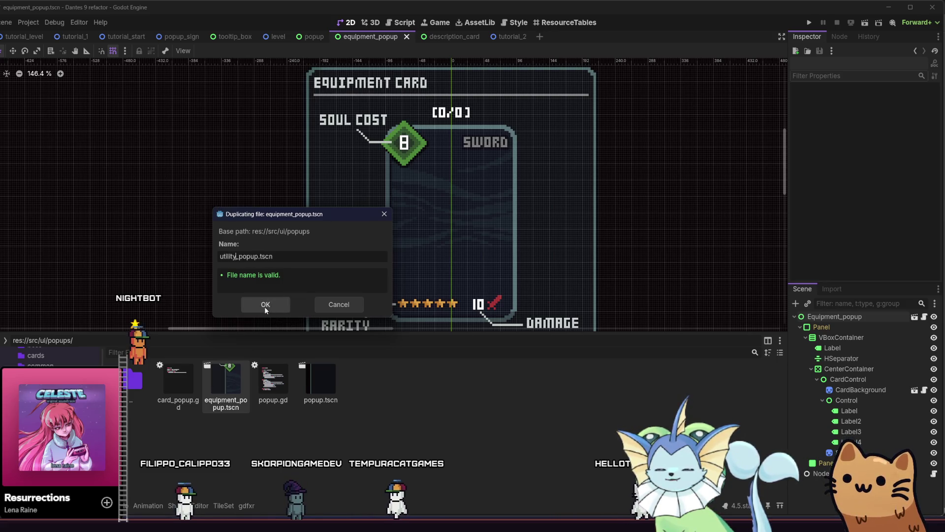
{"action": "left_click", "coordinate": [266, 304]}
{"action": "double_click", "coordinate": [382, 402]}
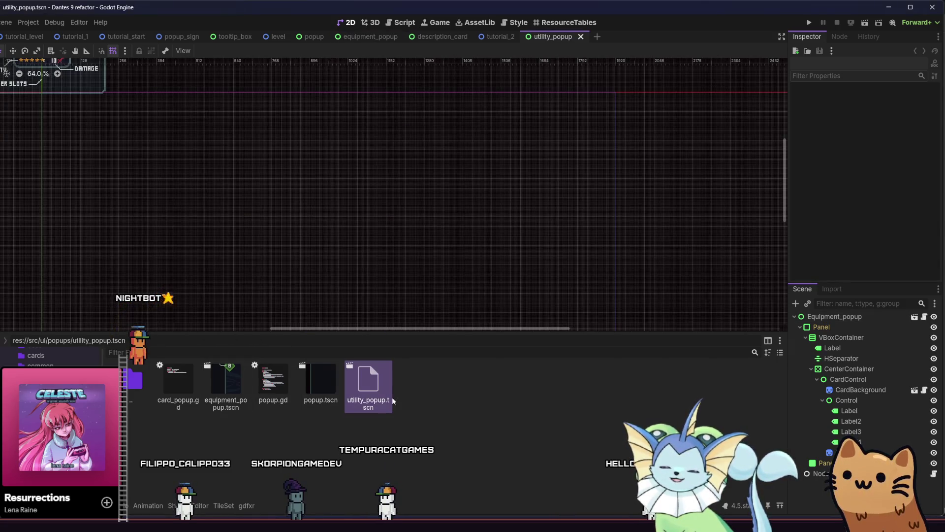
Change the card's title label text to 'Utility Card'.
{"action": "left_click", "coordinate": [89, 154]}
{"action": "mouse_move", "coordinate": [161, 197]}
{"action": "left_mouse_down"}
{"action": "mouse_move", "coordinate": [240, 202]}
{"action": "mouse_move", "coordinate": [218, 196]}
{"action": "mouse_move", "coordinate": [241, 232]}
{"action": "left_mouse_up"}
{"action": "scroll", "coordinate": [218, 196], "scroll_direction": "up", "scroll_amount": 4}
{"action": "left_click", "coordinate": [847, 452]}
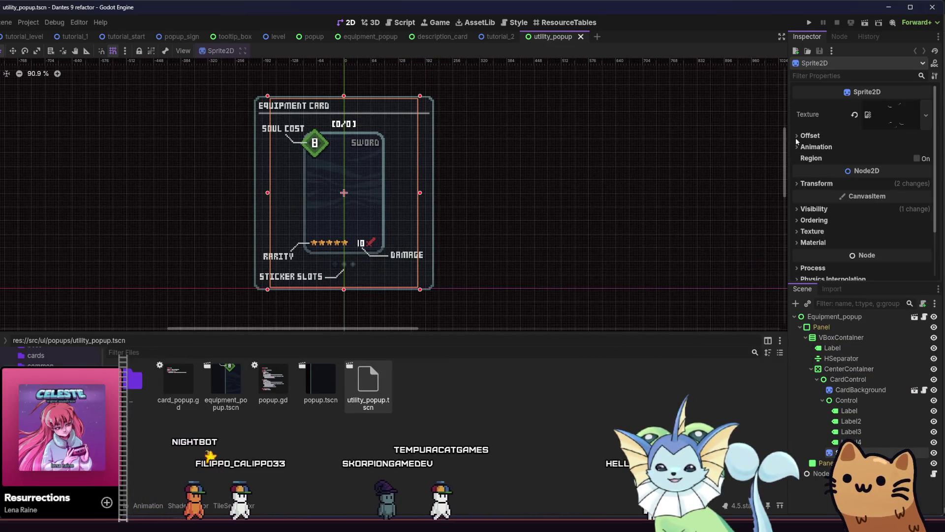
{"action": "left_click", "coordinate": [847, 349]}
{"action": "triple_click", "coordinate": [819, 120]}
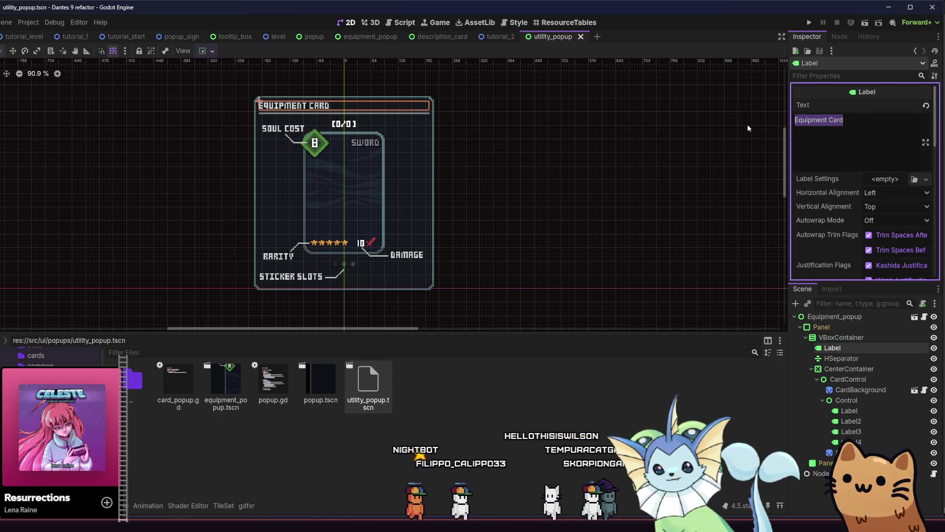
{"action": "type", "text": "Utility Car"}
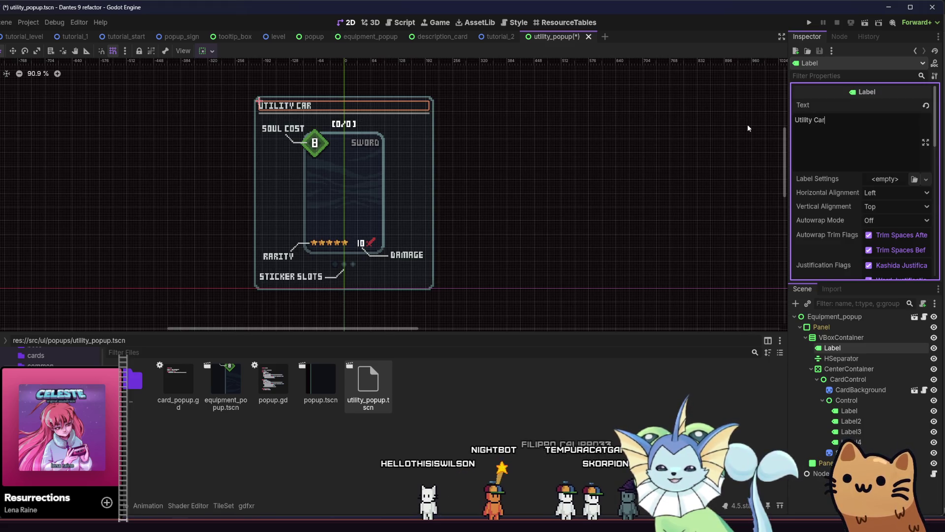
{"action": "type", "text": "d"}
Set the utility popup title to 'Utility Card', delete the Damage label, and save.
{"action": "left_click", "coordinate": [506, 209]}
{"action": "key", "text": "ctrl+s"}
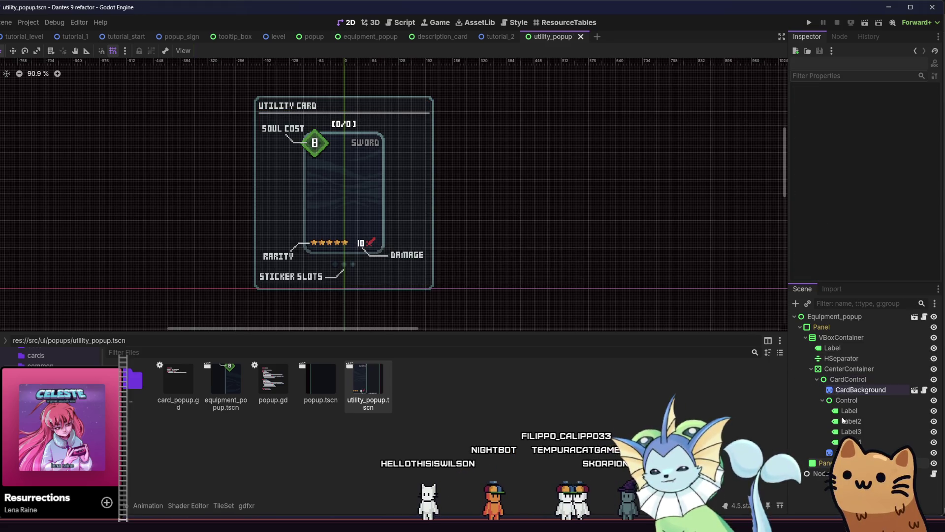
{"action": "left_click", "coordinate": [847, 453]}
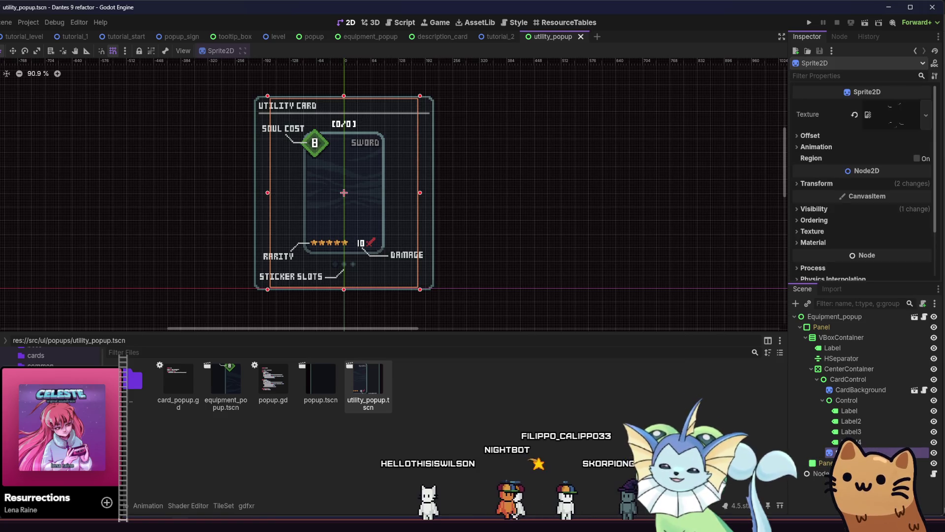
{"action": "left_click", "coordinate": [859, 442]}
{"action": "left_click", "coordinate": [864, 421]}
{"action": "left_click", "coordinate": [866, 409]}
{"action": "left_click", "coordinate": [869, 420]}
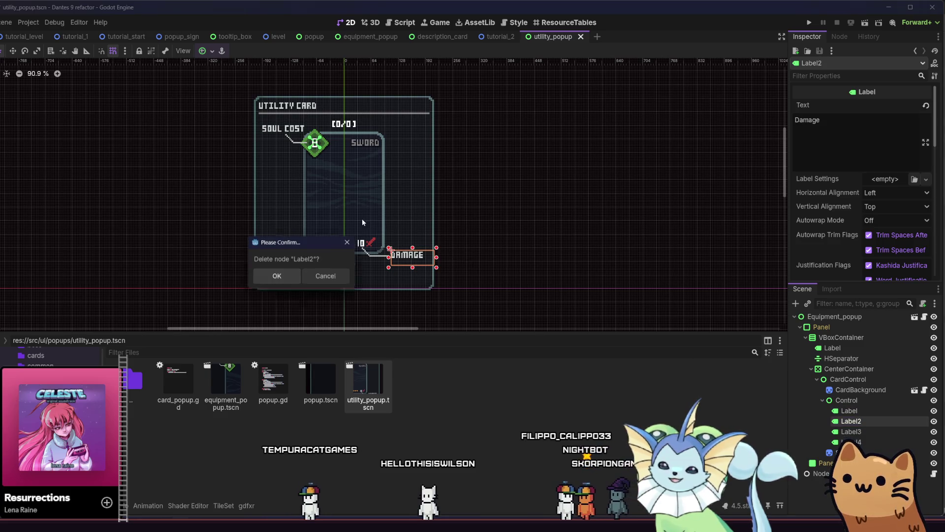
{"action": "left_click", "coordinate": [274, 276]}
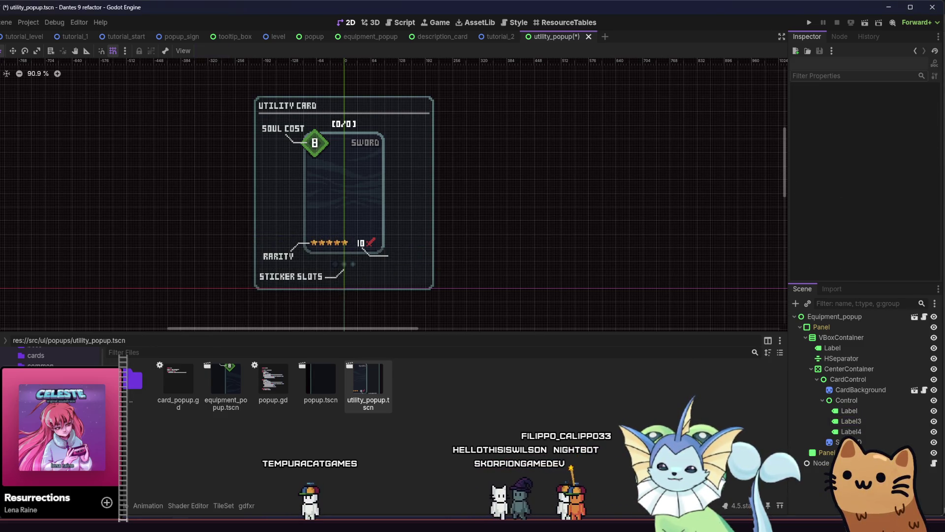
{"action": "key", "text": "ctrl+s"}
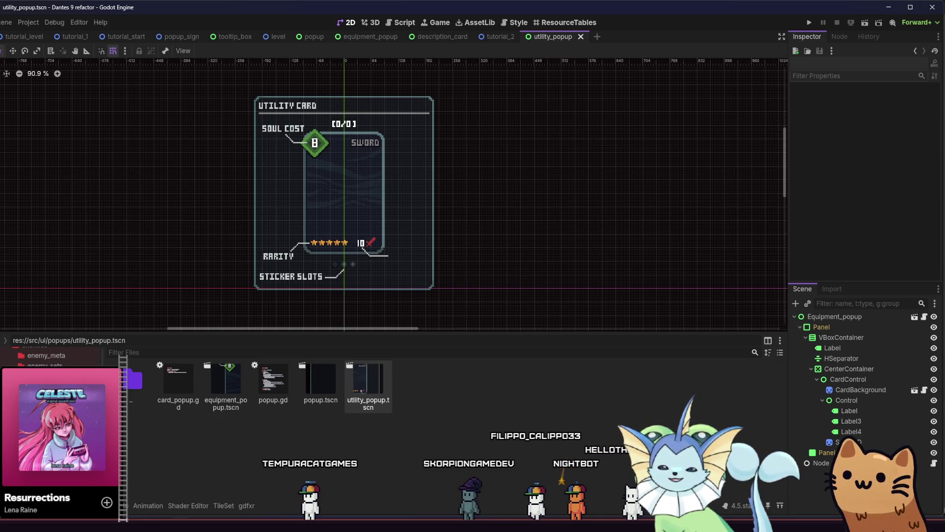
{"action": "left_click", "coordinate": [59, 394]}
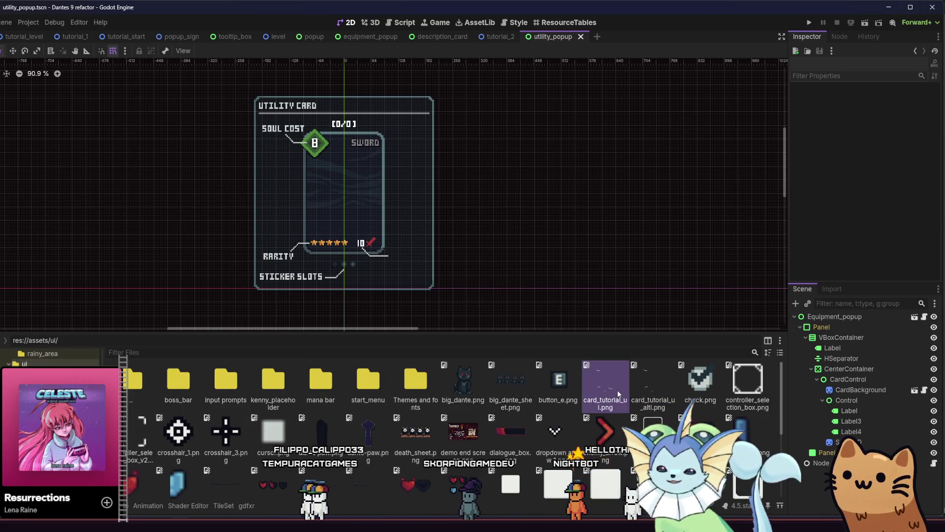
Drop the card tutorial image onto CenterContainer and save the scene.
{"action": "left_click_drag", "start_coordinate": [750, 417], "coordinate": [827, 367]}
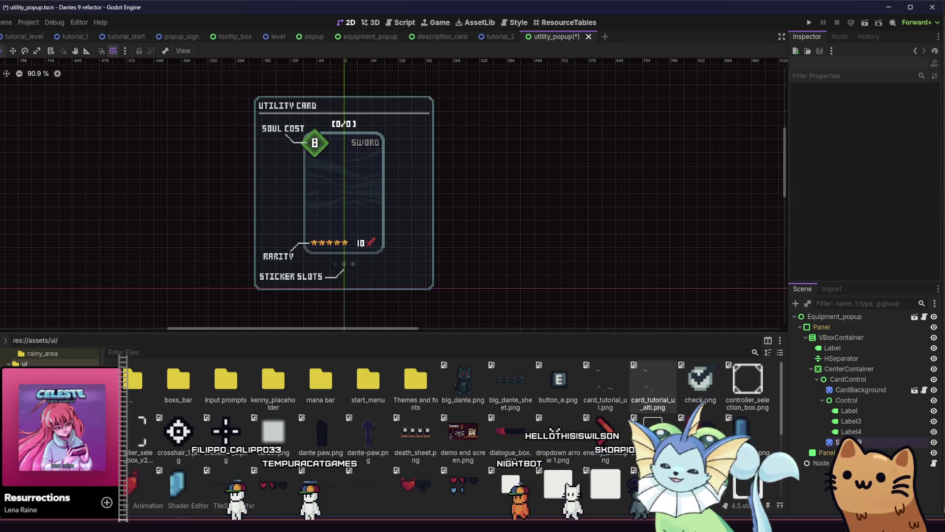
{"action": "key", "text": "ctrl+s"}
{"action": "left_click_drag", "start_coordinate": [529, 236], "coordinate": [562, 235]}
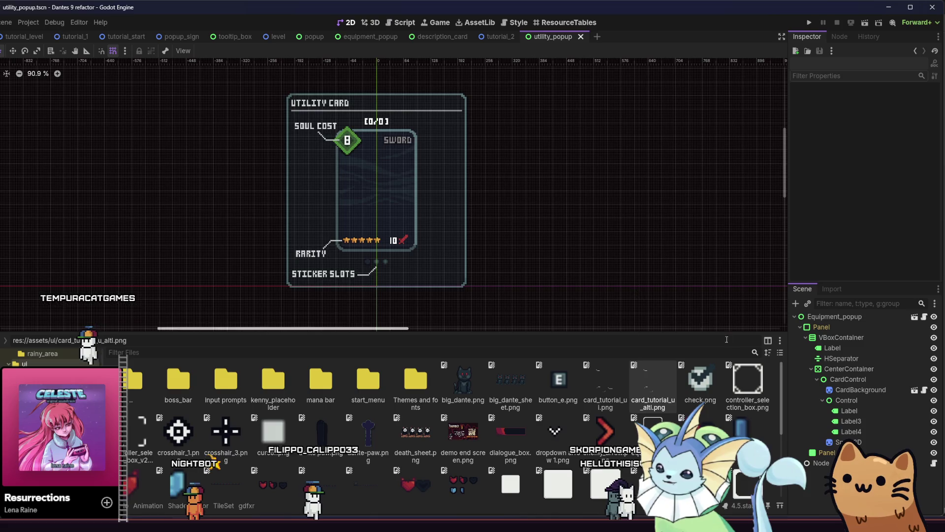
Assign card_box.tres as the root node's Card Res and save.
{"action": "left_click", "coordinate": [864, 390]}
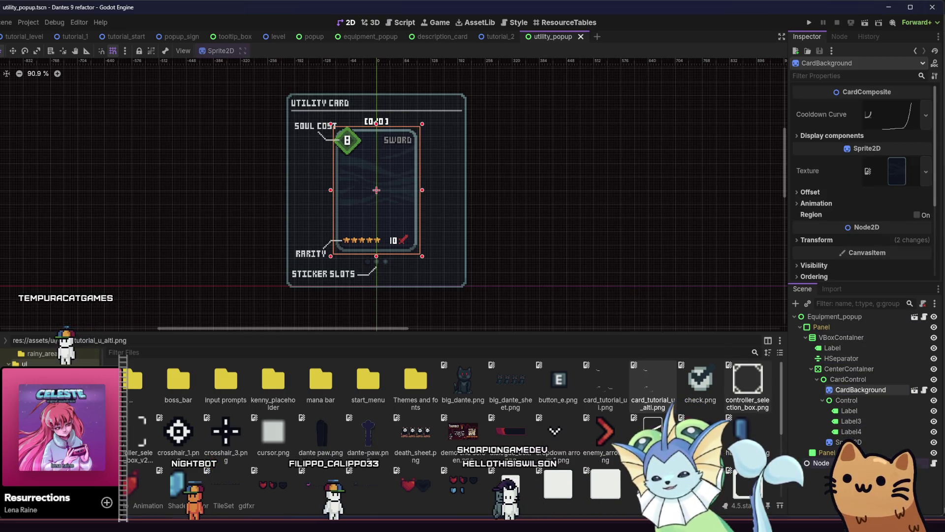
{"action": "left_click", "coordinate": [821, 463]}
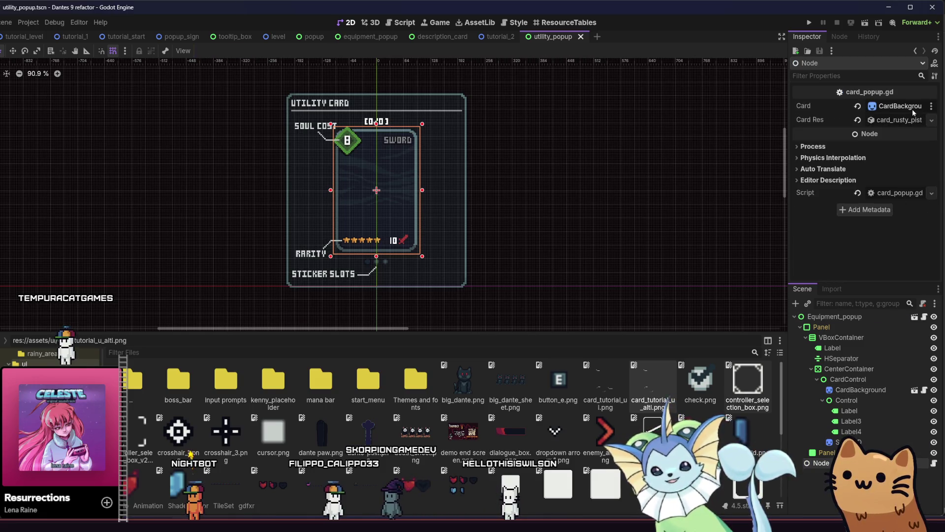
{"action": "left_click", "coordinate": [931, 119]}
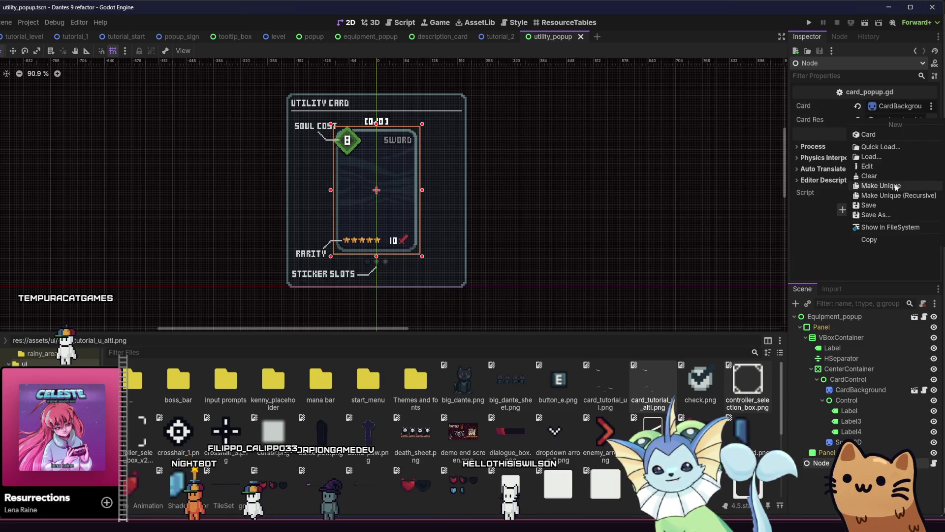
{"action": "left_click", "coordinate": [893, 147]}
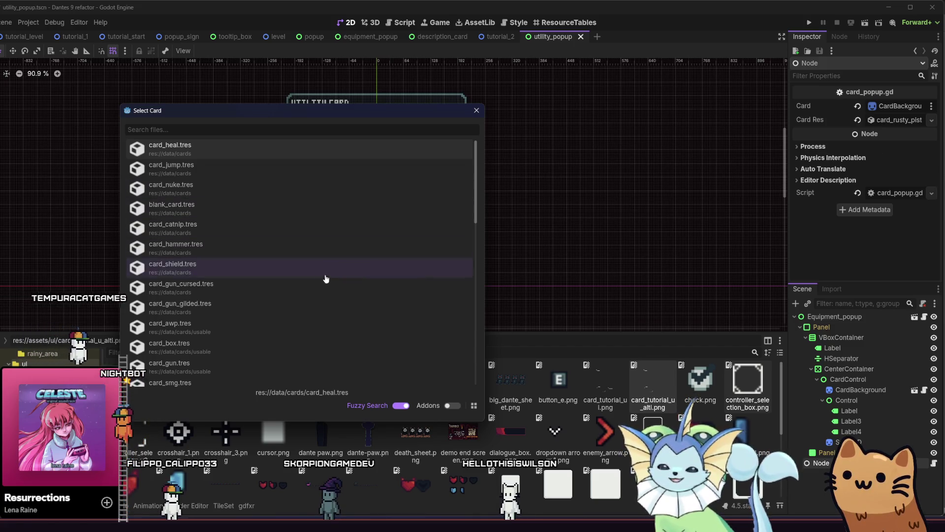
{"action": "double_click", "coordinate": [253, 343]}
{"action": "key", "text": "ctrl+s"}
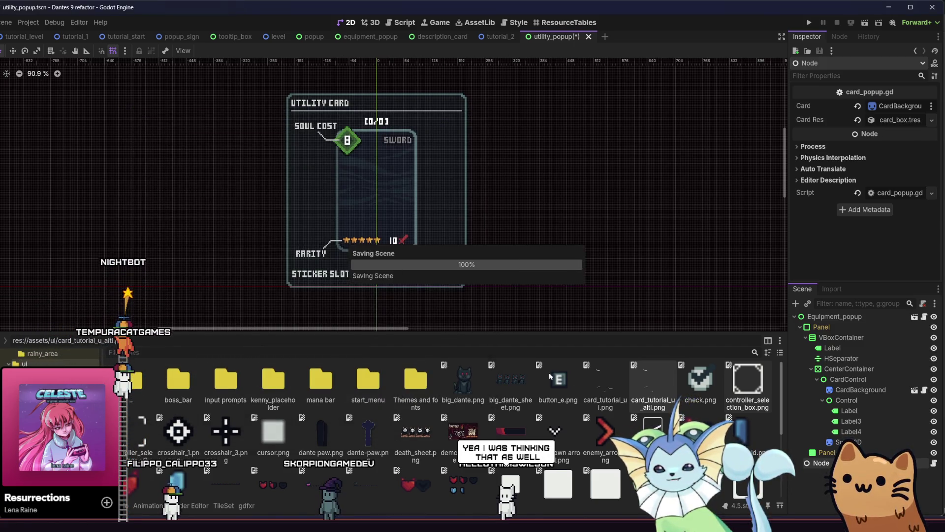
Rename the root node to UtilityPopup and save the scene.
{"action": "double_click", "coordinate": [820, 317]}
{"action": "type", "text": "Utility"}
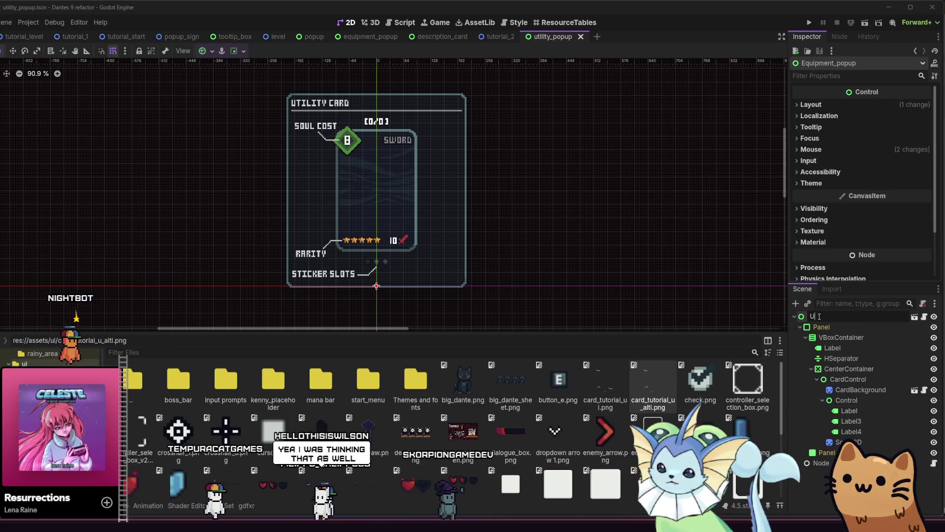
{"action": "type", "text": "Popup"}
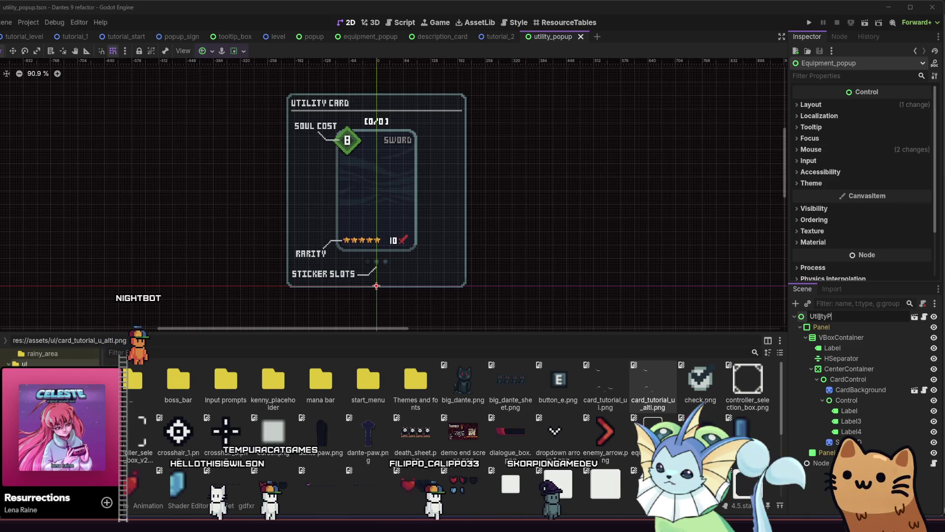
{"action": "key", "text": "Return"}
{"action": "key", "text": "ctrl+s"}
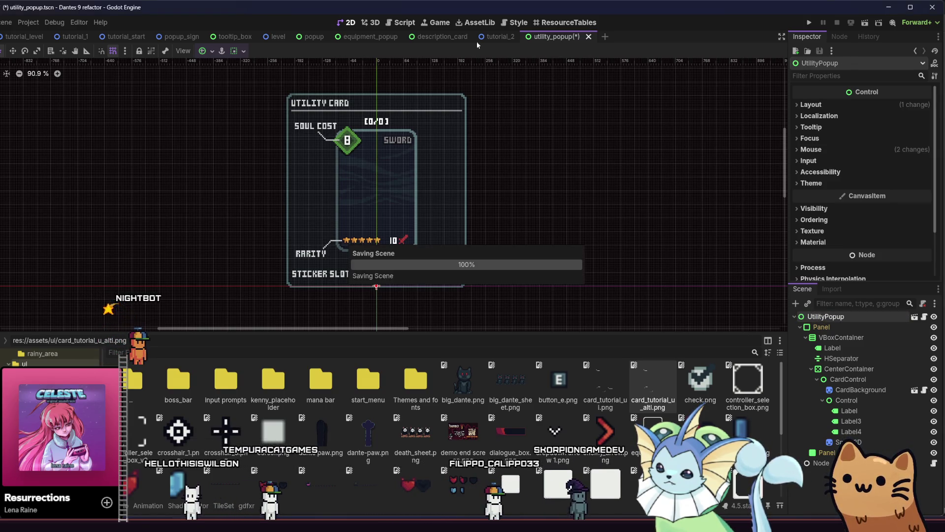
{"action": "key", "text": "ctrl+shift+Tab"}
{"action": "key", "text": "ctrl+shift+Tab"}
{"action": "key", "text": "ctrl+shift+Tab"}
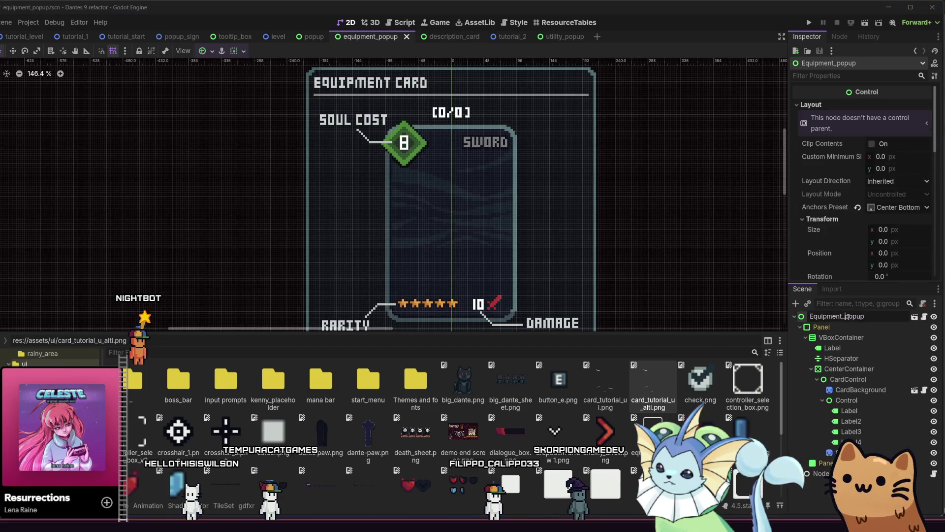
Finish renaming the equipment popup's root node to EquipmentPopup.
{"action": "type", "text": "P"}
{"action": "key", "text": "Return"}
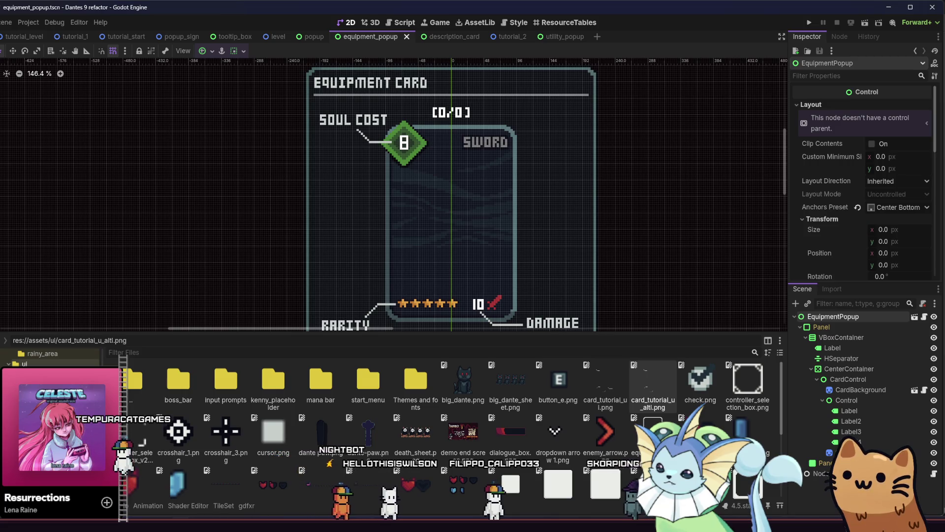
{"action": "mouse_move", "coordinate": [184, 529]}
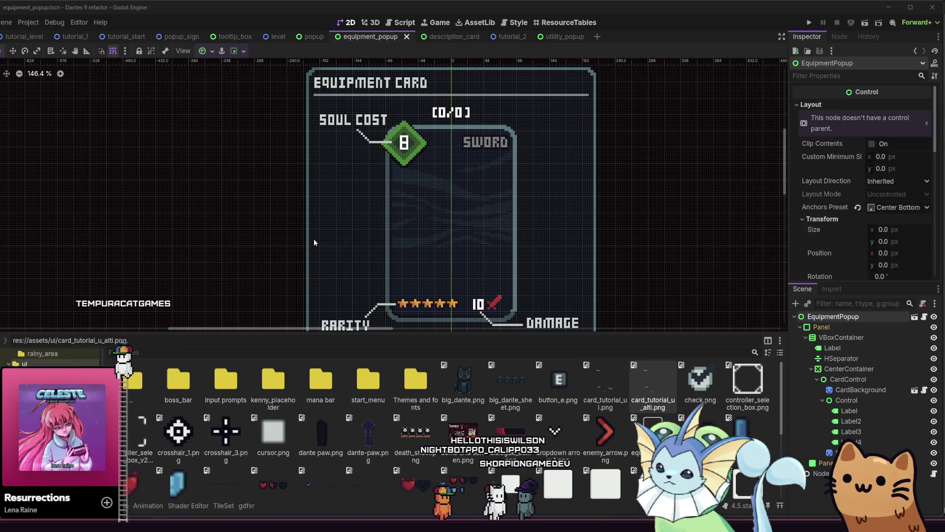
{"action": "mouse_move", "coordinate": [314, 239]}
{"action": "left_mouse_down"}
{"action": "mouse_move", "coordinate": [296, 239]}
{"action": "mouse_move", "coordinate": [312, 245]}
{"action": "left_mouse_up"}
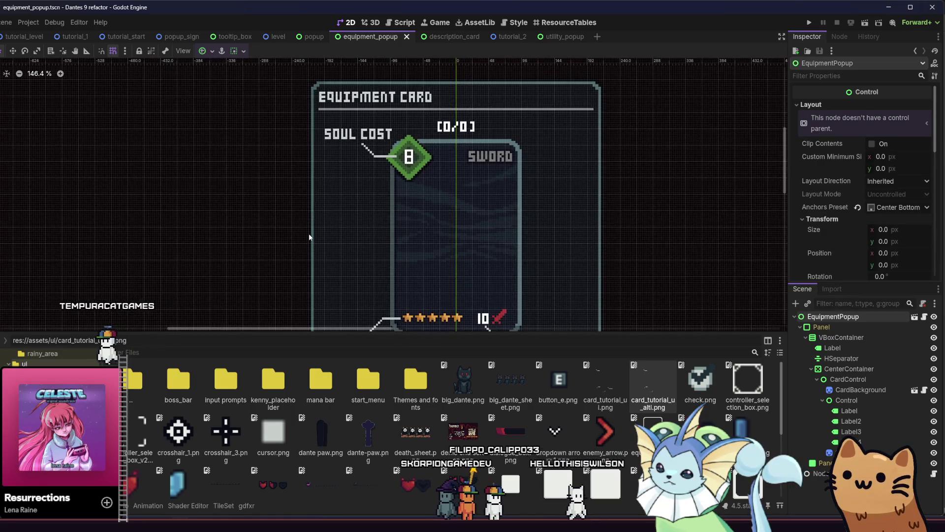
Close the utility_popup scene tab, leaving the equipment card showing.
{"action": "left_click", "coordinate": [561, 37]}
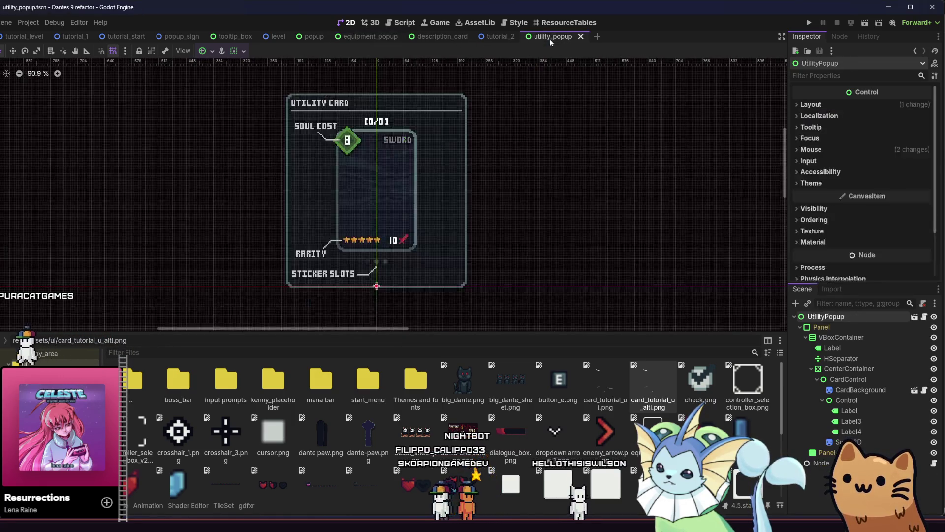
{"action": "left_click", "coordinate": [581, 37]}
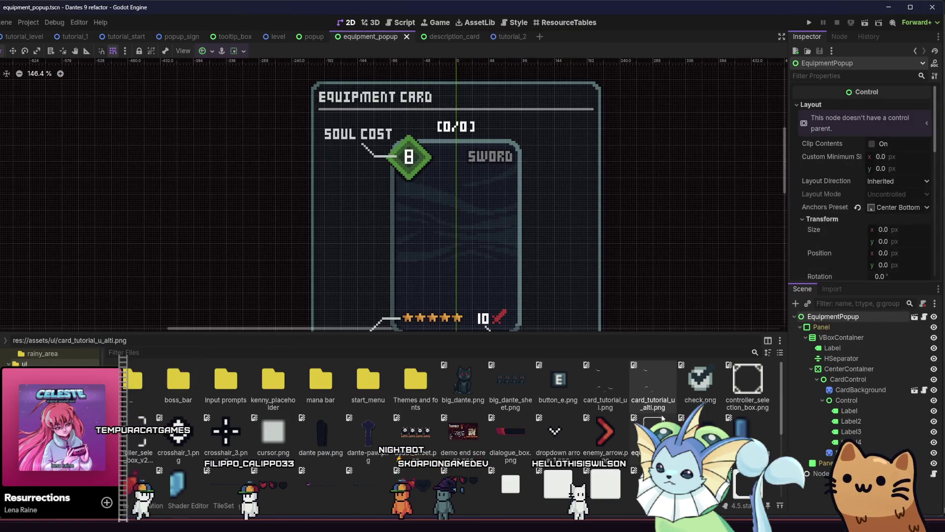
{"action": "scroll", "coordinate": [49, 357], "scroll_direction": "up", "scroll_amount": 2}
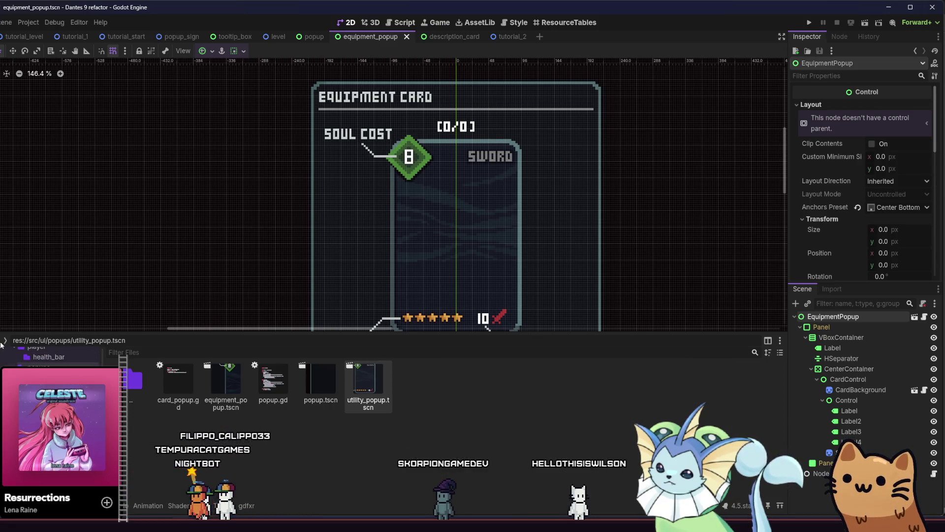
{"action": "right_click", "coordinate": [226, 390]}
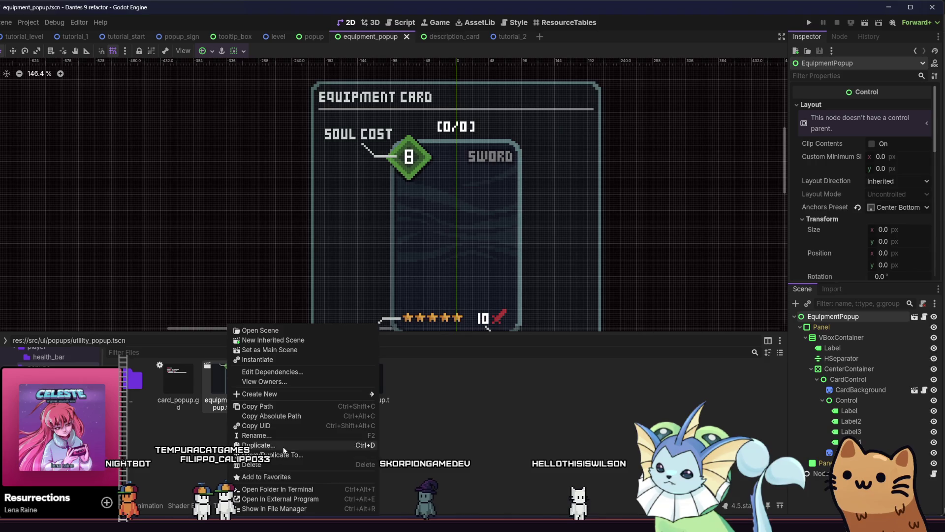
Duplicate equipment_popup.tscn as effect_popup.tscn and open the new scene.
{"action": "left_click", "coordinate": [286, 444]}
{"action": "left_click_drag", "start_coordinate": [220, 256], "coordinate": [252, 256]}
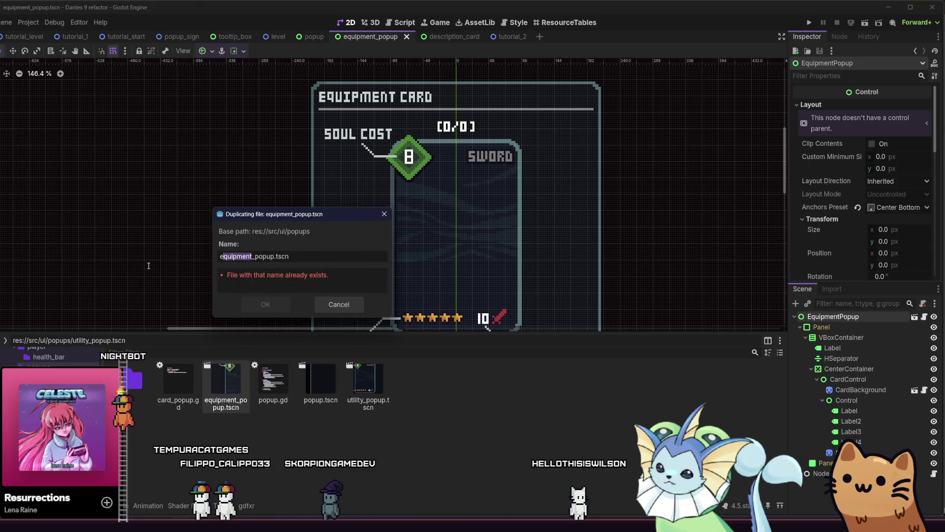
{"action": "type", "text": "duratio"}
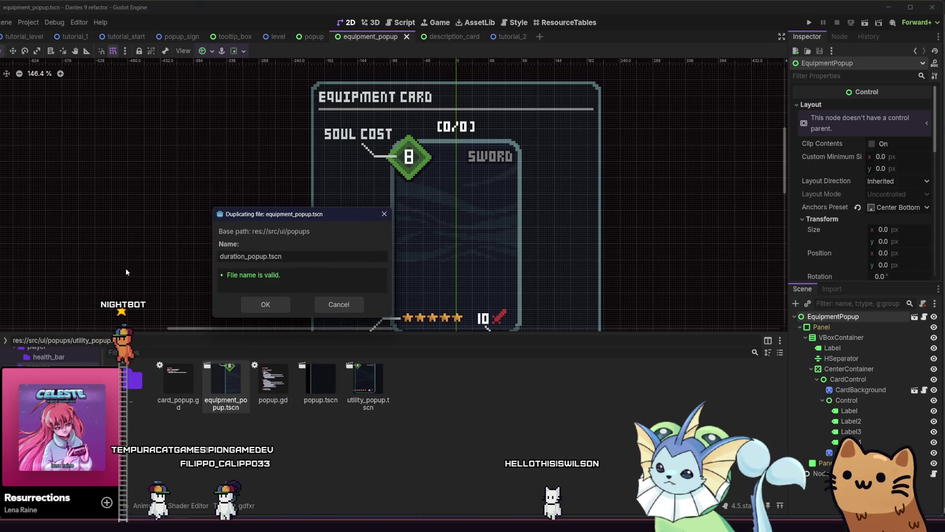
{"action": "key", "text": "BackSpace"}
{"action": "key", "text": "BackSpace"}
{"action": "key", "text": "BackSpace"}
{"action": "type", "text": "effect"}
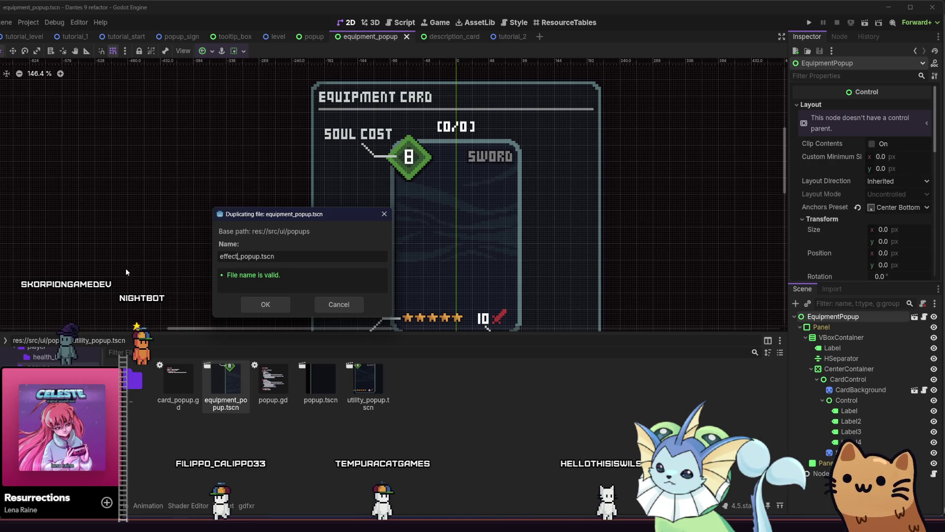
{"action": "left_click", "coordinate": [254, 308]}
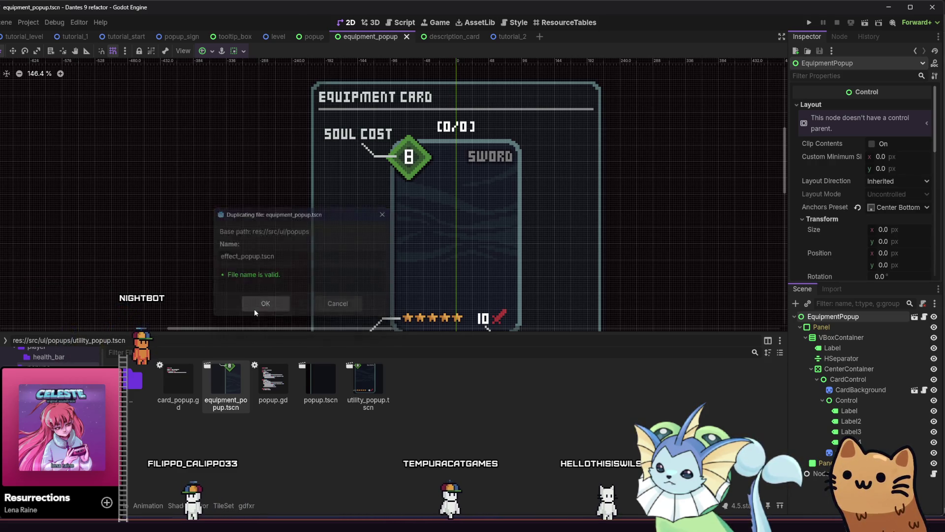
{"action": "double_click", "coordinate": [237, 385]}
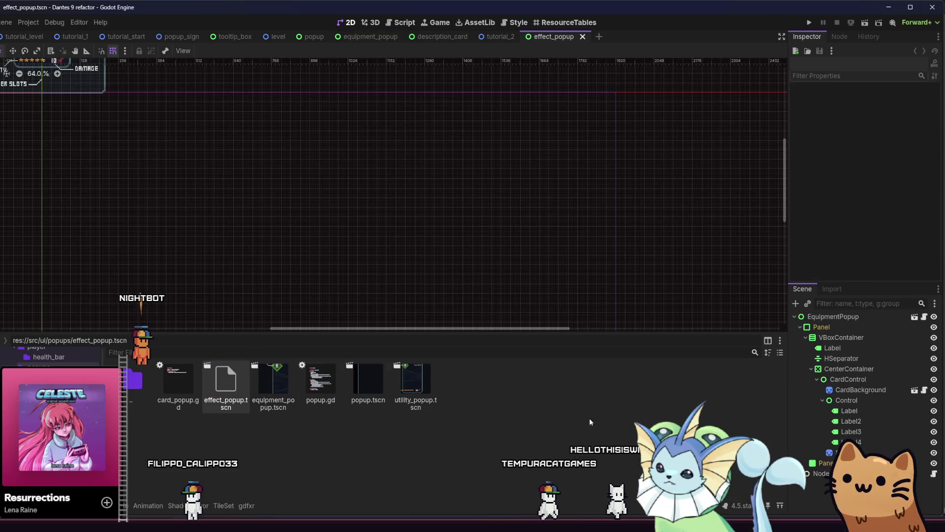
Rename the effect popup's root node to EffectPopup.
{"action": "left_click", "coordinate": [837, 316]}
{"action": "left_click", "coordinate": [840, 316]}
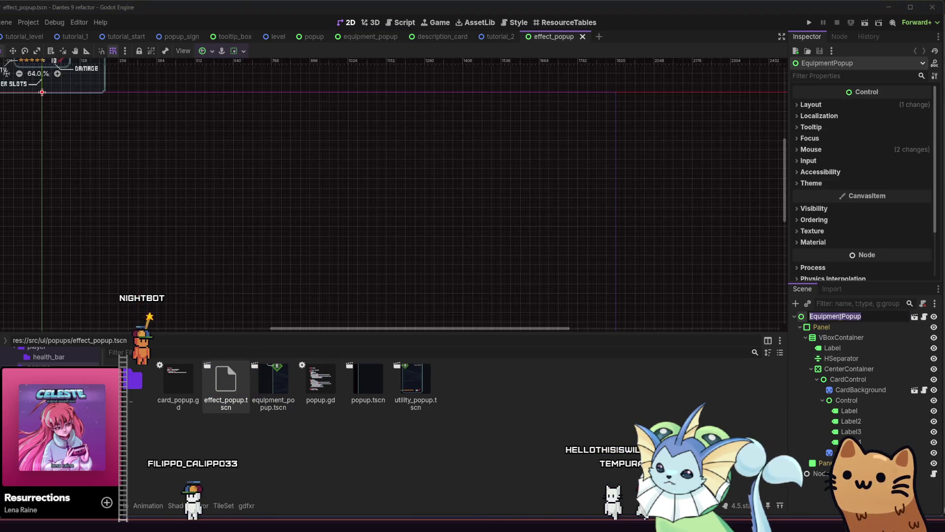
{"action": "key", "text": "BackSpace"}
{"action": "key", "text": "BackSpace"}
{"action": "key", "text": "BackSpace"}
{"action": "key", "text": "Delete"}
{"action": "type", "text": "Effect"}
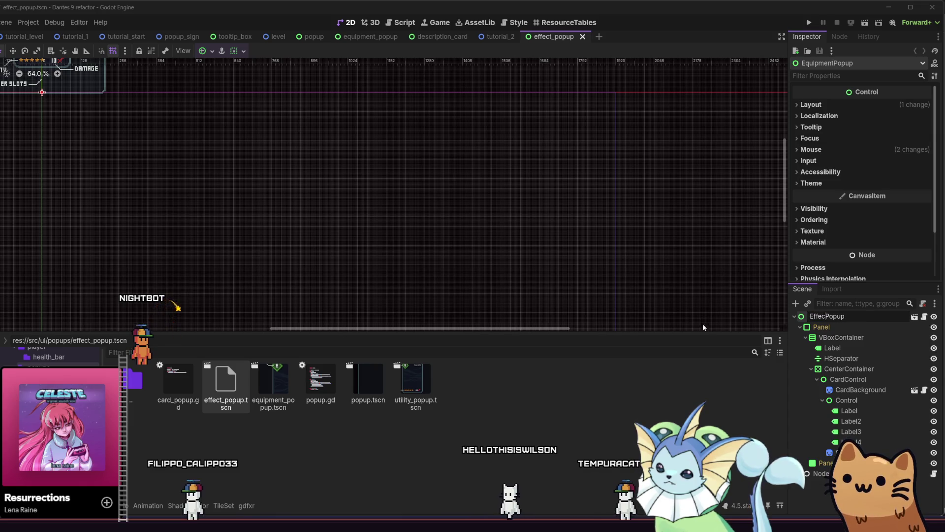
{"action": "key", "text": "Return"}
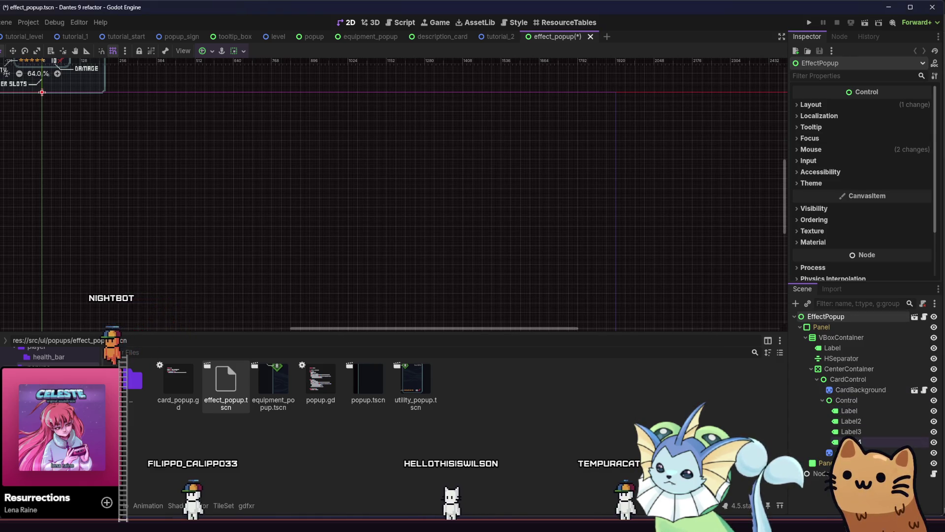
Change the heading Label text to 'Effect Card' and save.
{"action": "left_click", "coordinate": [850, 390]}
{"action": "left_click", "coordinate": [841, 358]}
{"action": "left_click", "coordinate": [833, 348]}
{"action": "left_click", "coordinate": [810, 120]}
{"action": "key", "text": "BackSpace"}
{"action": "key", "text": "BackSpace"}
{"action": "key", "text": "BackSpace"}
{"action": "type", "text": "ffect Card"}
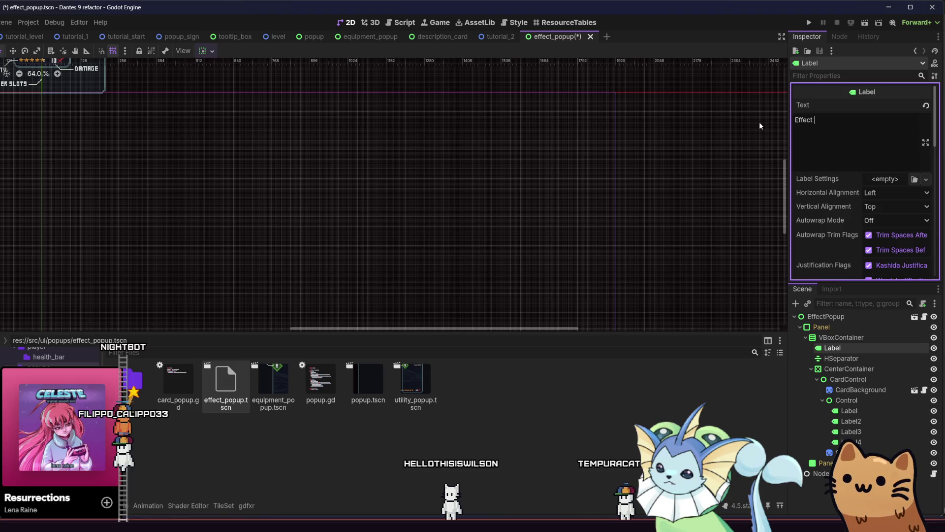
{"action": "key", "text": "ctrl+s"}
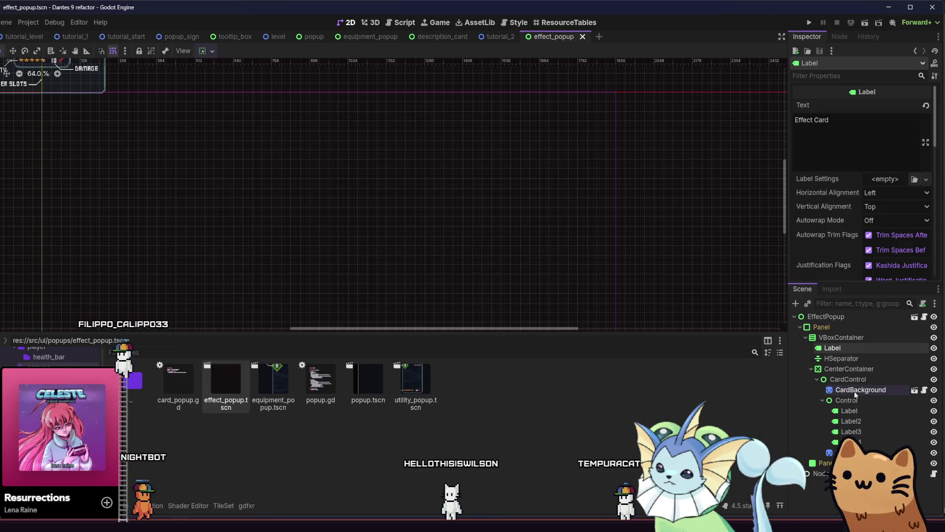
Relabel the Damage label as Duration and save the scene.
{"action": "left_click", "coordinate": [861, 389]}
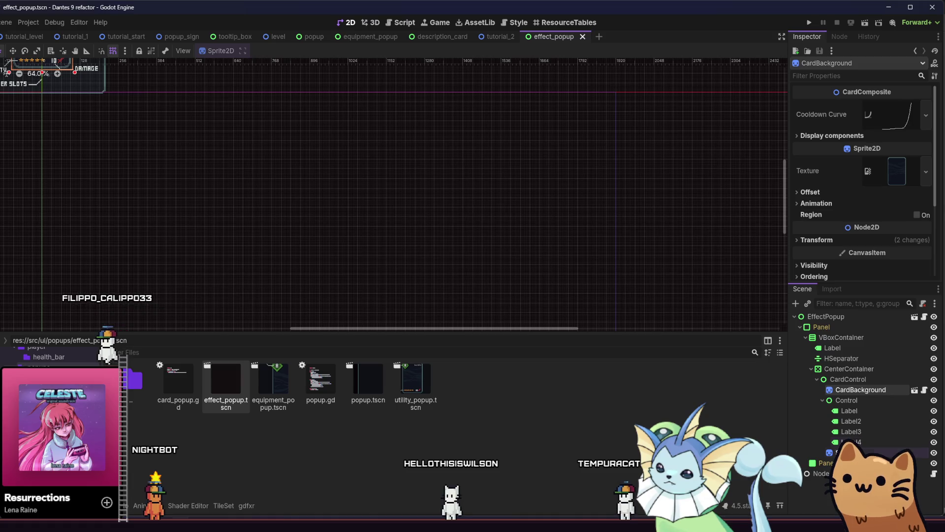
{"action": "key", "text": "Down"}
{"action": "key", "text": "Down"}
{"action": "key", "text": "Down"}
{"action": "key", "text": "f"}
{"action": "key", "text": "Down"}
{"action": "key", "text": "f"}
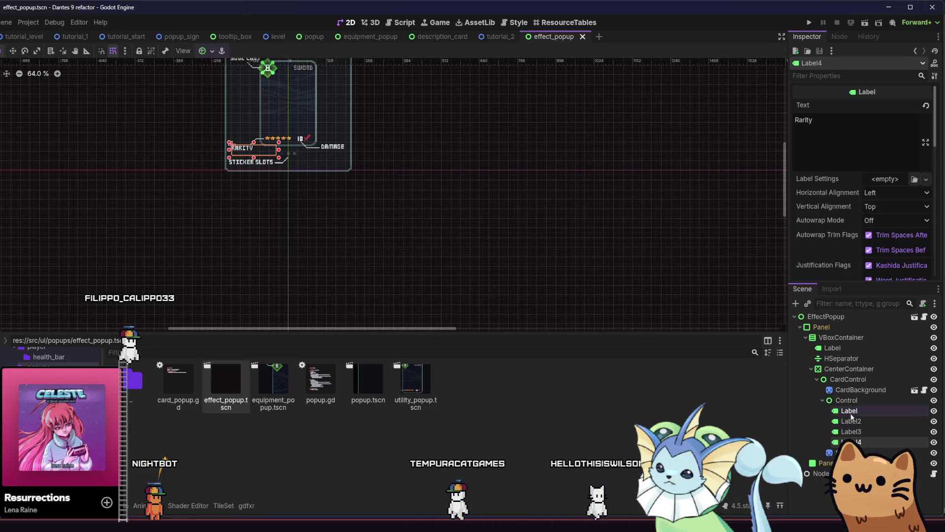
{"action": "left_click", "coordinate": [852, 421]}
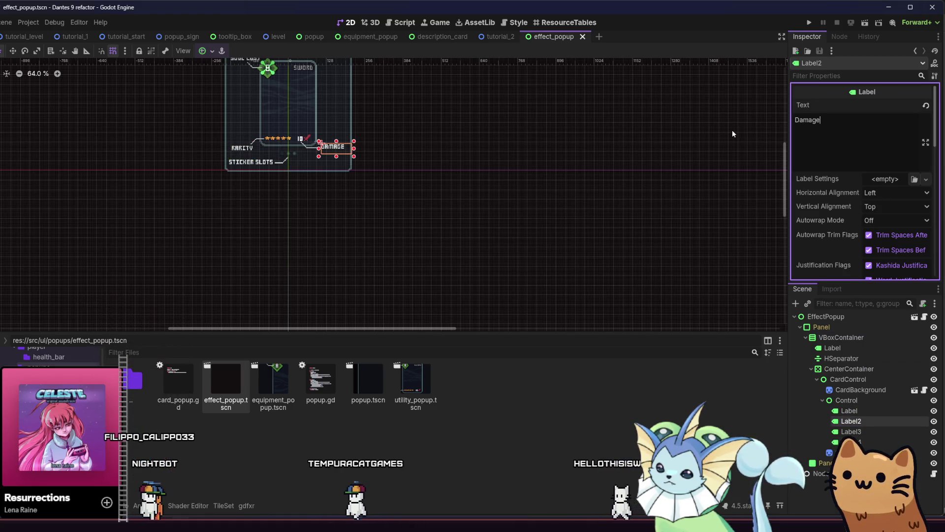
{"action": "key", "text": "ctrl+a"}
{"action": "type", "text": "Du"}
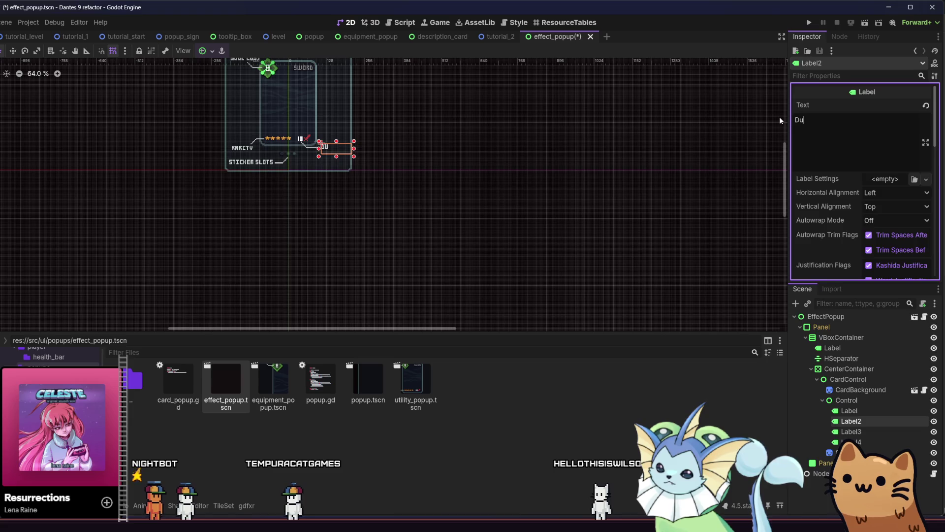
{"action": "key", "text": "ctrl+s"}
{"action": "left_click", "coordinate": [563, 226]}
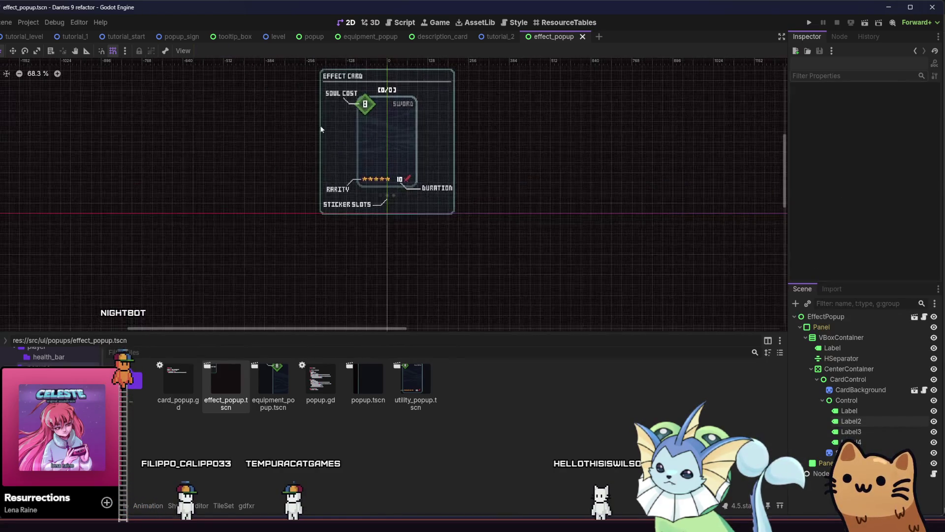
{"action": "key", "text": "ctrl+s"}
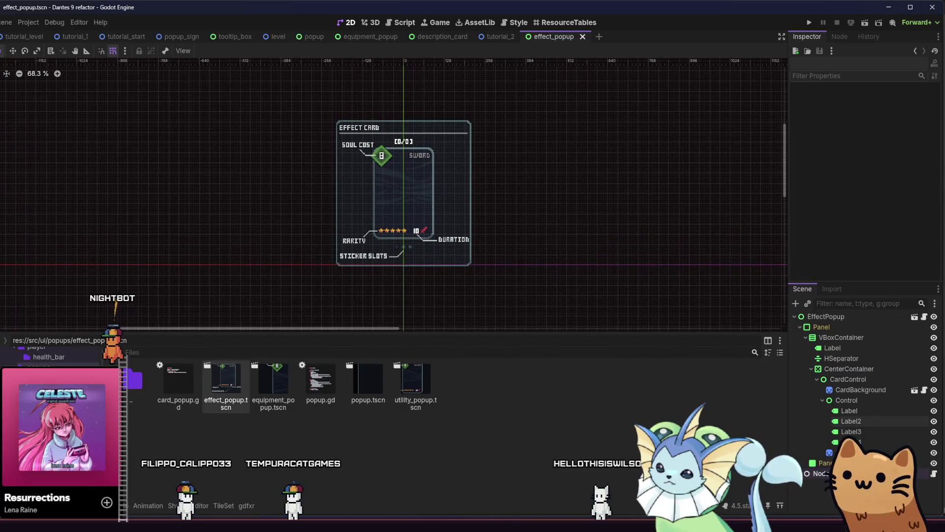
Open the Quick Load card picker for the root node's Card Res.
{"action": "left_click", "coordinate": [821, 474]}
{"action": "left_click", "coordinate": [932, 121]}
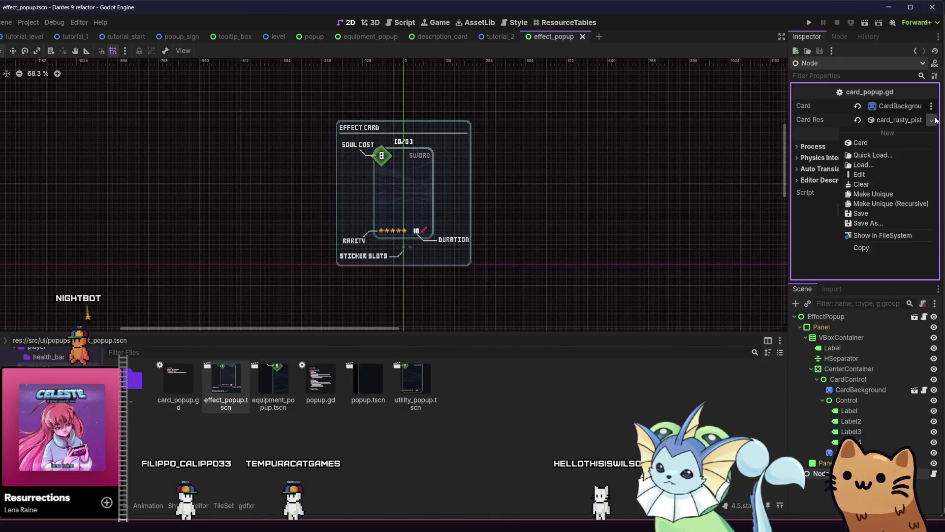
{"action": "left_click", "coordinate": [873, 154]}
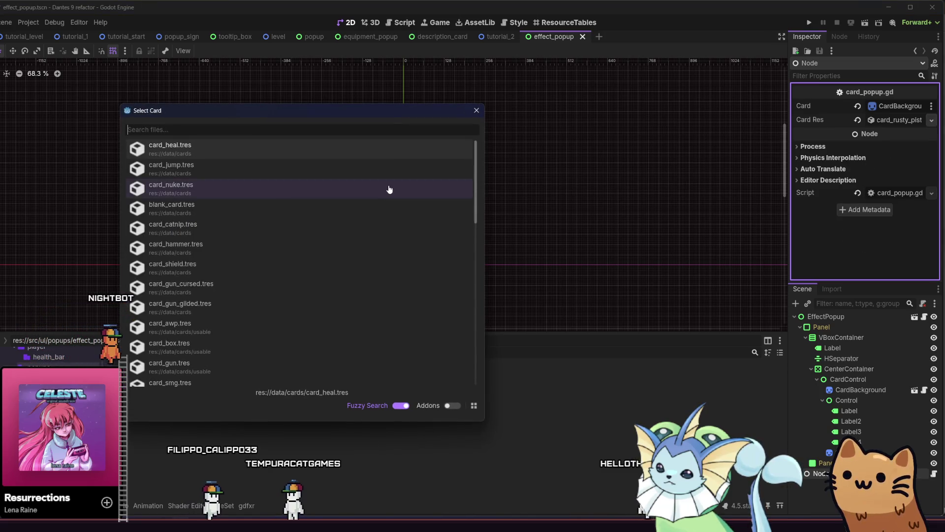
Search 'speed' and assign card_speed.tres as the effect popup's card.
{"action": "type", "text": "ener"}
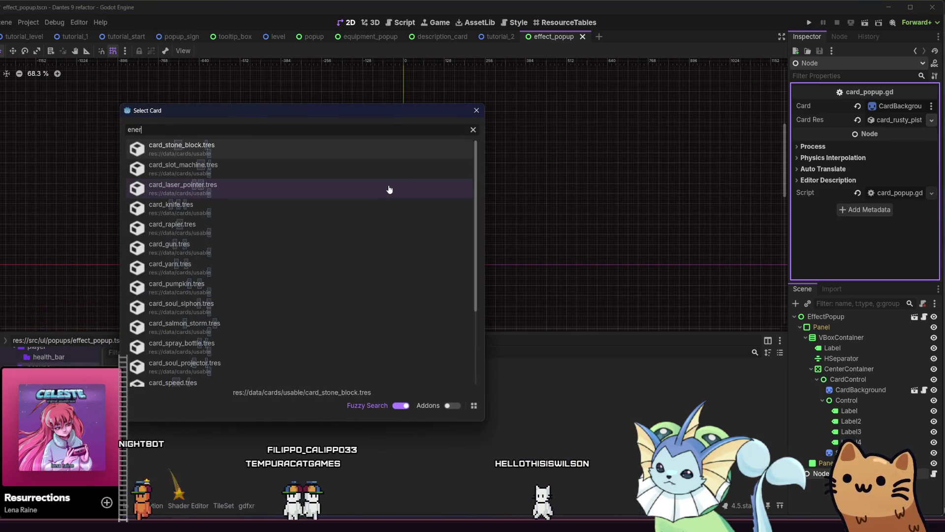
{"action": "type", "text": "g"}
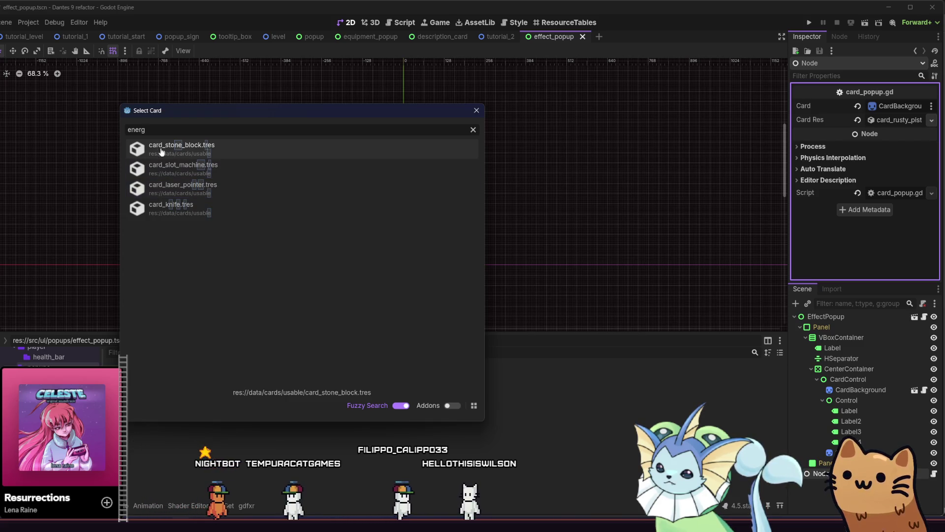
{"action": "key", "text": "ctrl+a"}
{"action": "type", "text": "speed"}
{"action": "double_click", "coordinate": [133, 150]}
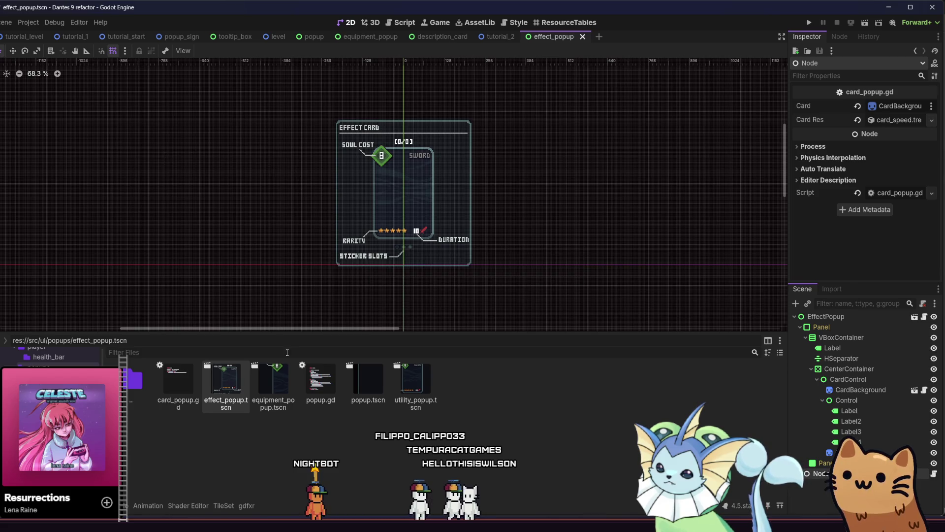
{"action": "right_click", "coordinate": [286, 389]}
{"action": "right_click", "coordinate": [423, 386]}
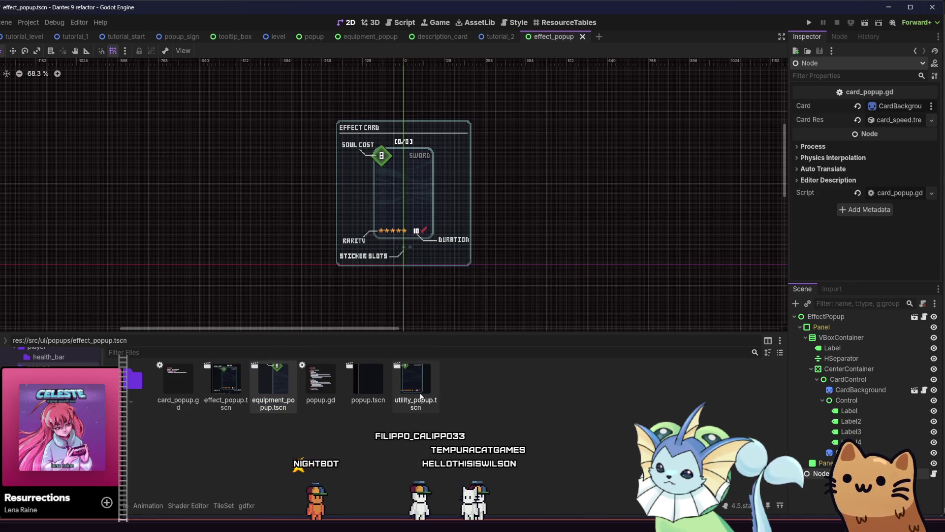
{"action": "right_click", "coordinate": [424, 386]}
Duplicate utility_popup.tscn as summon_popup.tscn.
{"action": "left_click", "coordinate": [461, 445]}
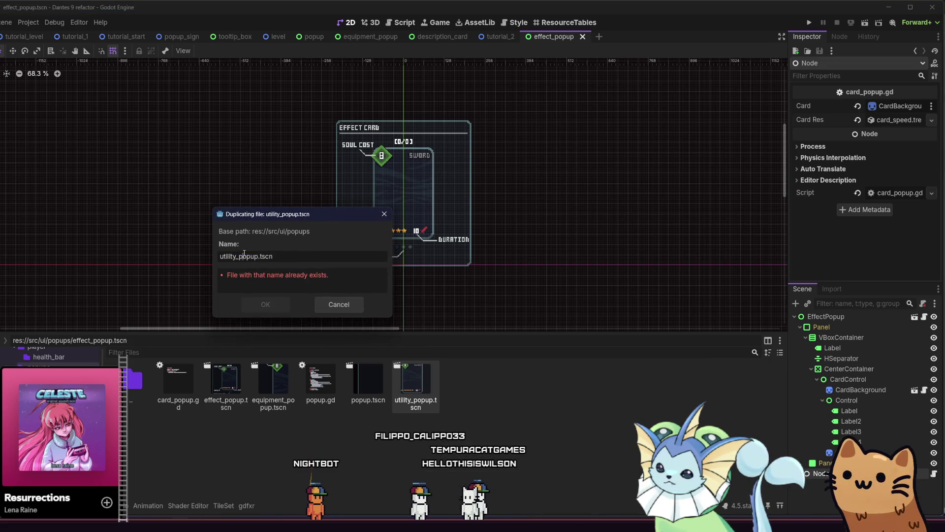
{"action": "type", "text": "summon"}
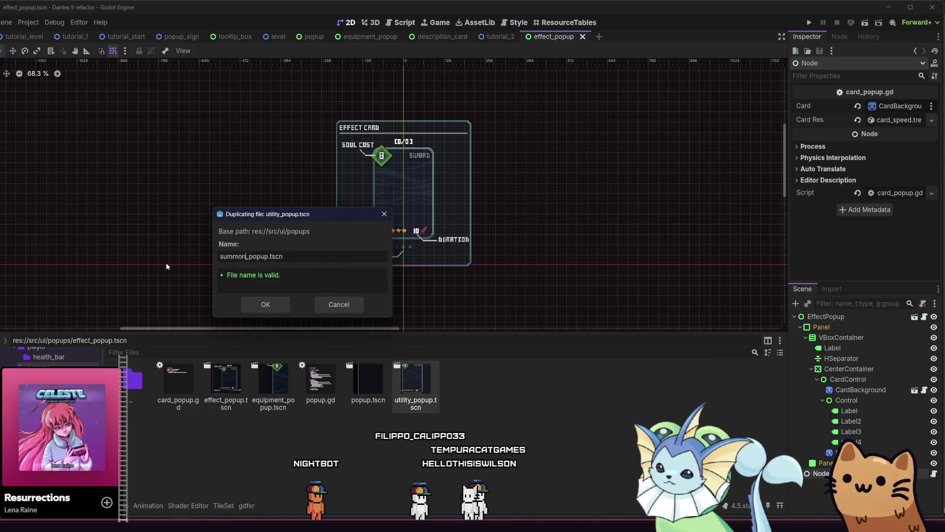
{"action": "key", "text": "Return"}
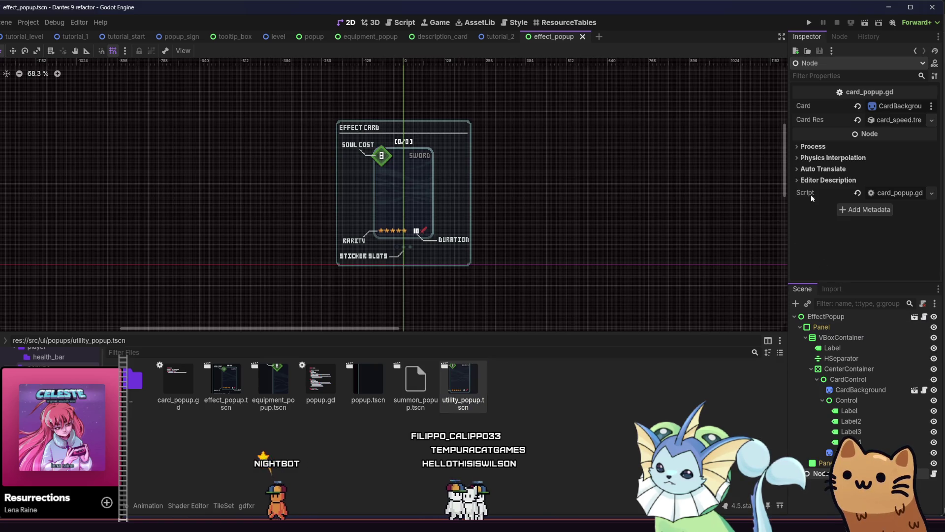
Try other Card Res options, including card_soul_projector, then save the effect popup scene.
{"action": "left_click", "coordinate": [923, 120]}
{"action": "left_click", "coordinate": [869, 133]}
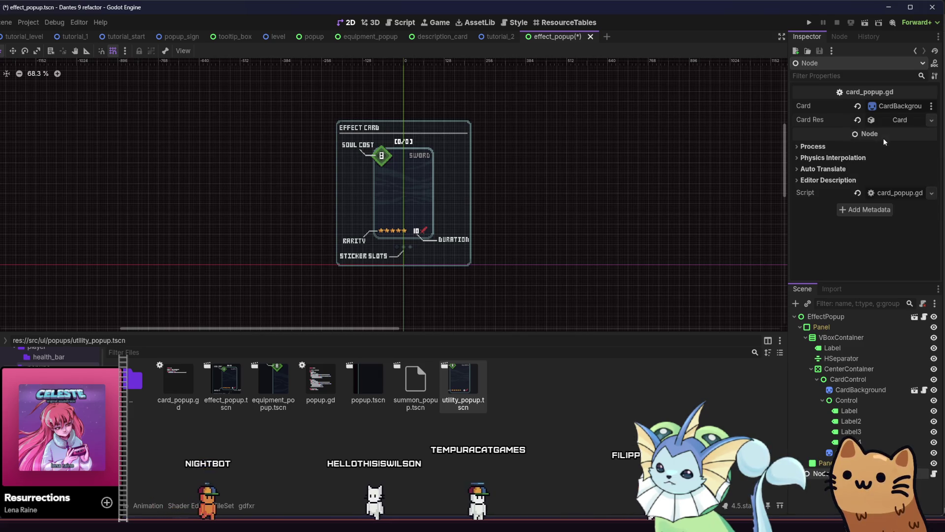
{"action": "left_click", "coordinate": [858, 121]}
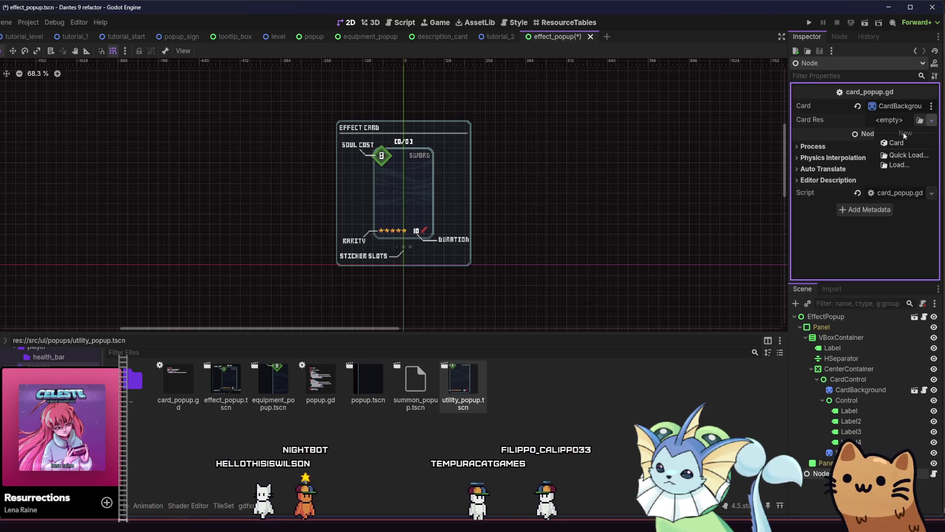
{"action": "left_click", "coordinate": [919, 121]}
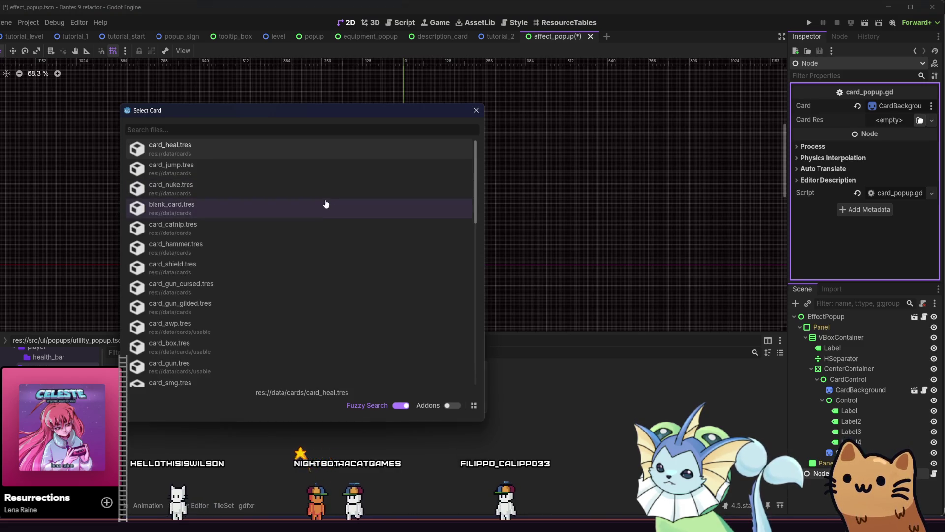
{"action": "type", "text": "soul"}
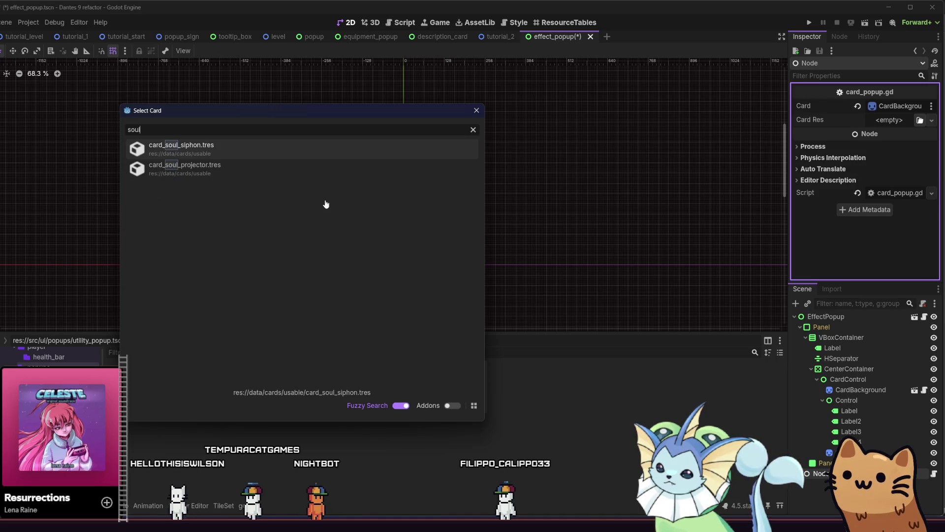
{"action": "left_click", "coordinate": [355, 170]}
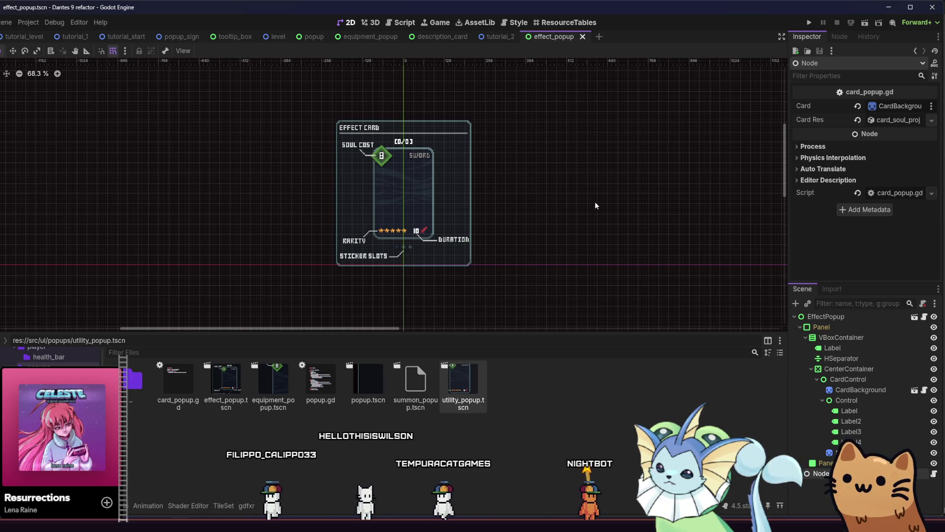
{"action": "scroll", "coordinate": [582, 203], "scroll_direction": "up", "scroll_amount": 1}
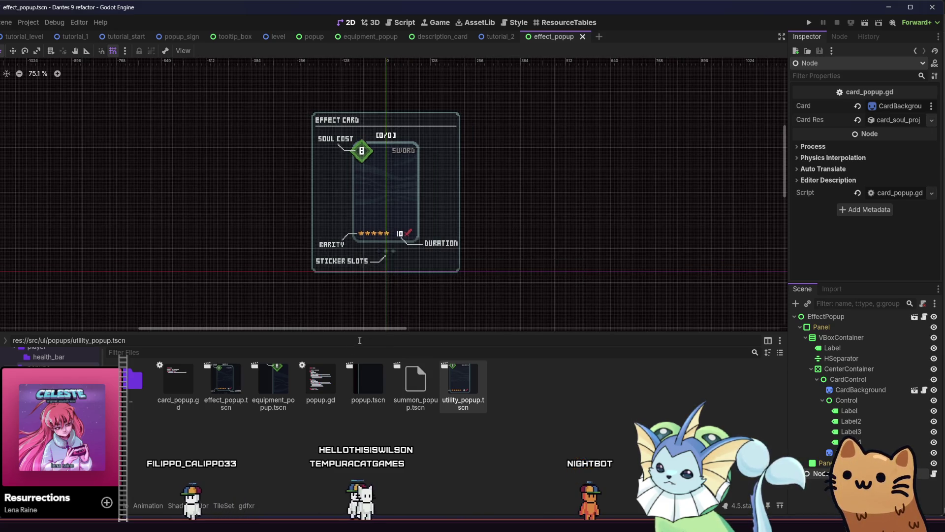
{"action": "left_click", "coordinate": [253, 378]}
{"action": "left_click", "coordinate": [225, 382]}
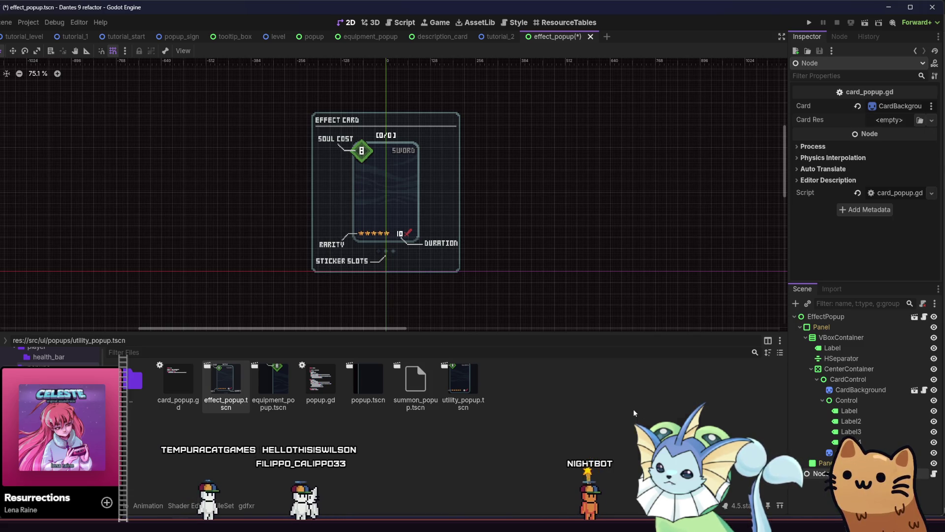
{"action": "key", "text": "ctrl+s"}
Open summon_popup.tscn and set the title Label text to 'Summon Card'.
{"action": "double_click", "coordinate": [434, 393]}
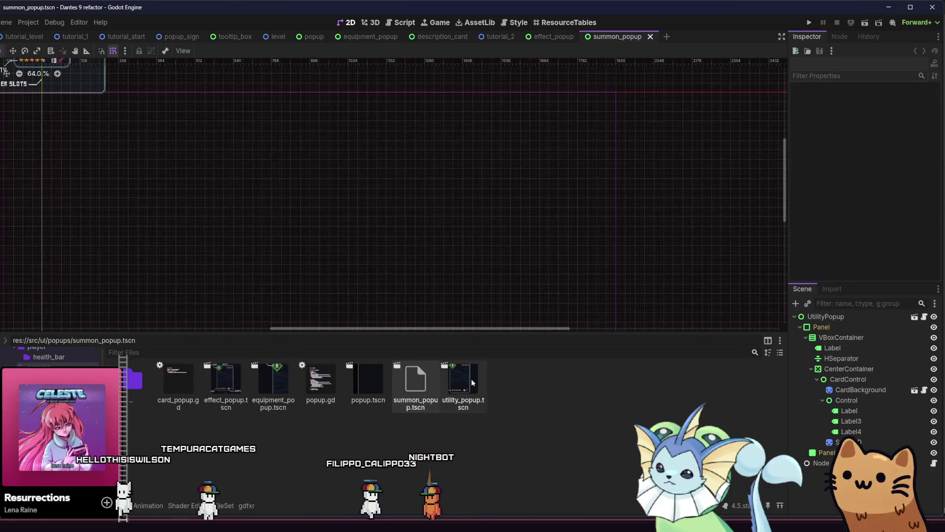
{"action": "scroll", "coordinate": [412, 235], "scroll_direction": "left", "scroll_amount": 5}
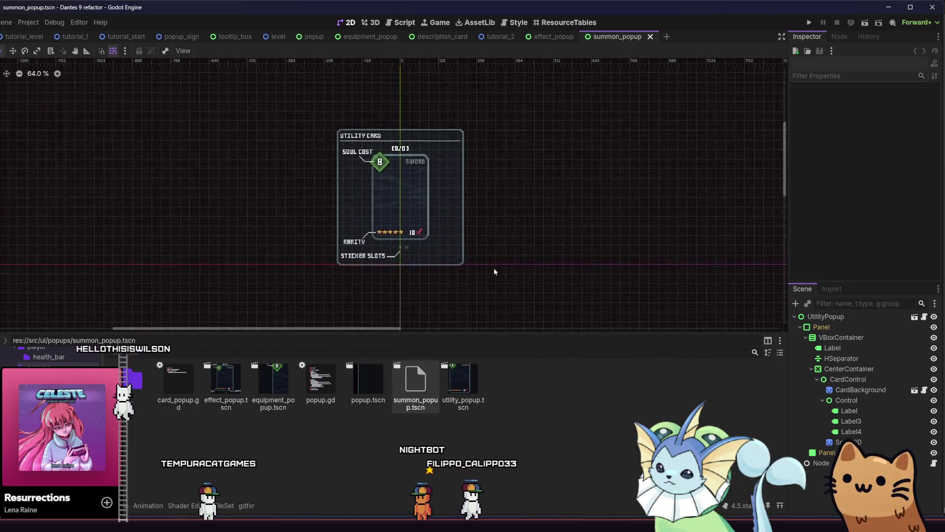
{"action": "scroll", "coordinate": [504, 277], "scroll_direction": "up", "scroll_amount": 2}
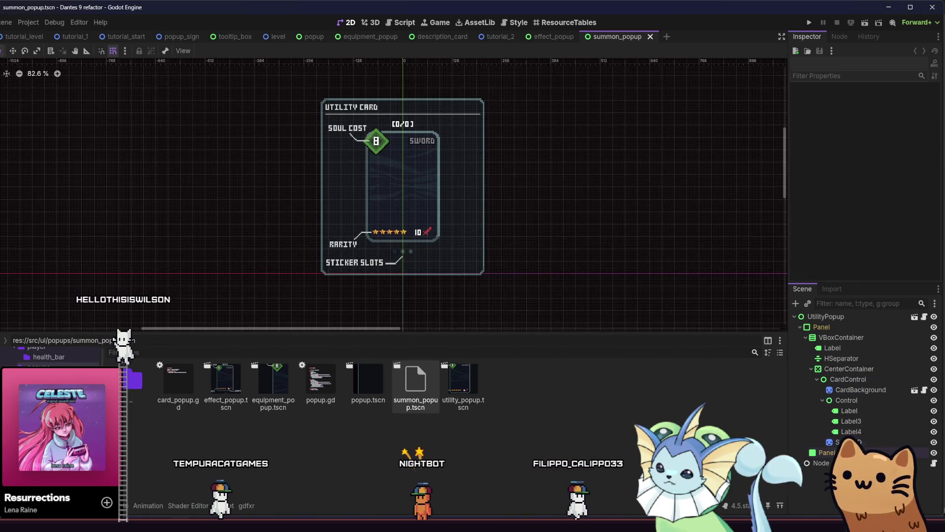
{"action": "left_click", "coordinate": [837, 327]}
{"action": "left_click", "coordinate": [841, 337]}
{"action": "left_click", "coordinate": [832, 347]}
{"action": "left_click", "coordinate": [837, 120]}
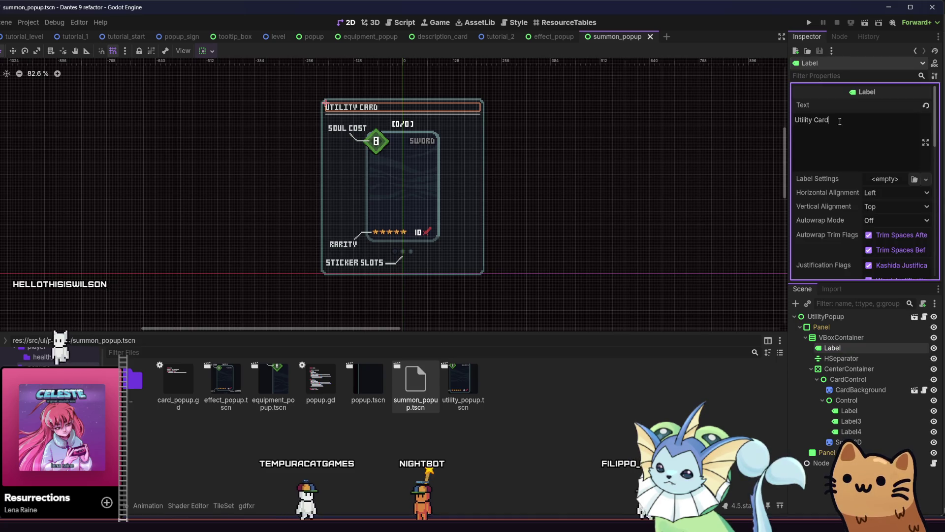
{"action": "type", "text": "Sum"}
{"action": "key", "text": "BackSpace"}
{"action": "key", "text": "BackSpace"}
{"action": "key", "text": "BackSpace"}
{"action": "type", "text": "Summon"}
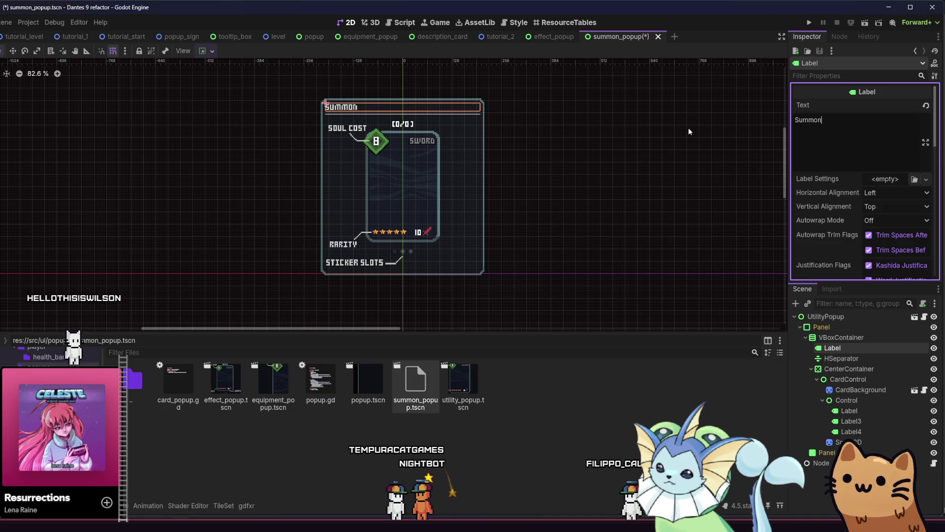
{"action": "type", "text": "Card"}
{"action": "key", "text": "BackSpace"}
{"action": "key", "text": "BackSpace"}
{"action": "key", "text": "BackSpace"}
{"action": "type", "text": "Card"}
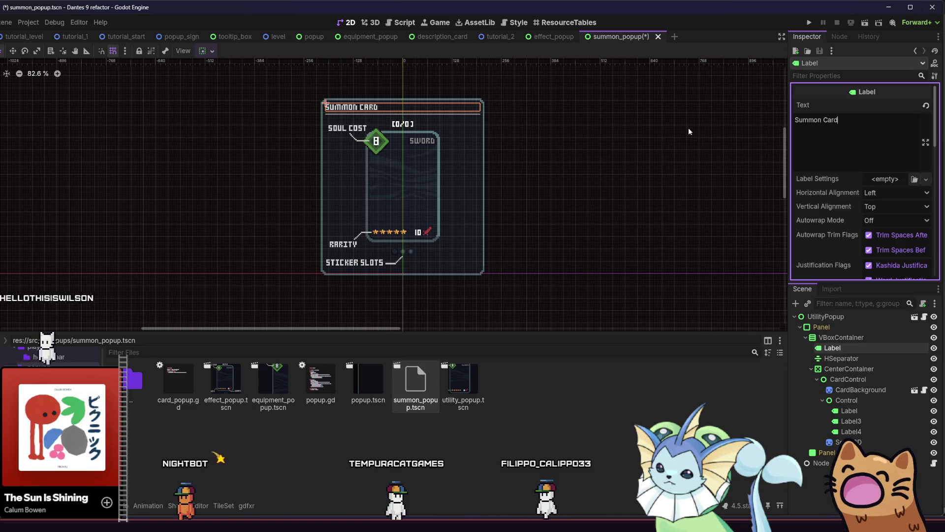
Rename the root node to SummonPopup and save the scene.
{"action": "left_click_drag", "start_coordinate": [571, 238], "coordinate": [599, 242]}
{"action": "left_click", "coordinate": [865, 358]}
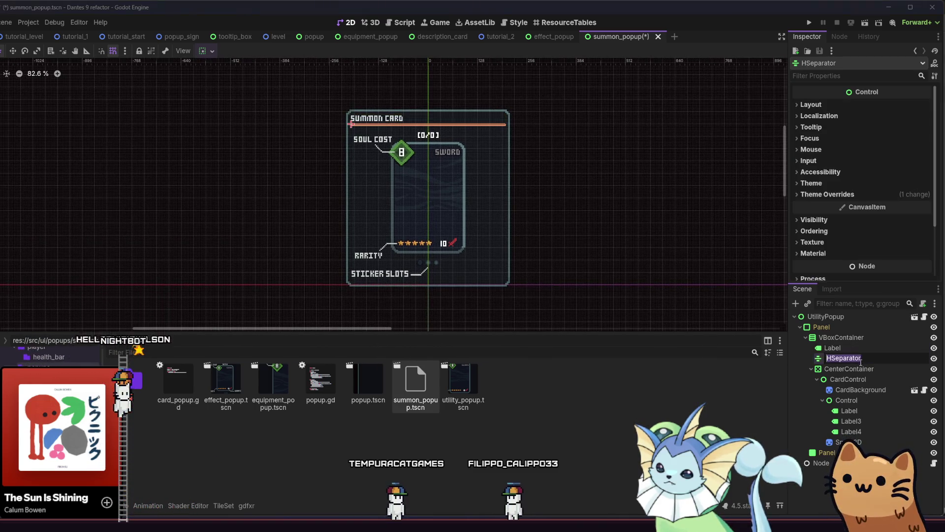
{"action": "left_click", "coordinate": [855, 369]}
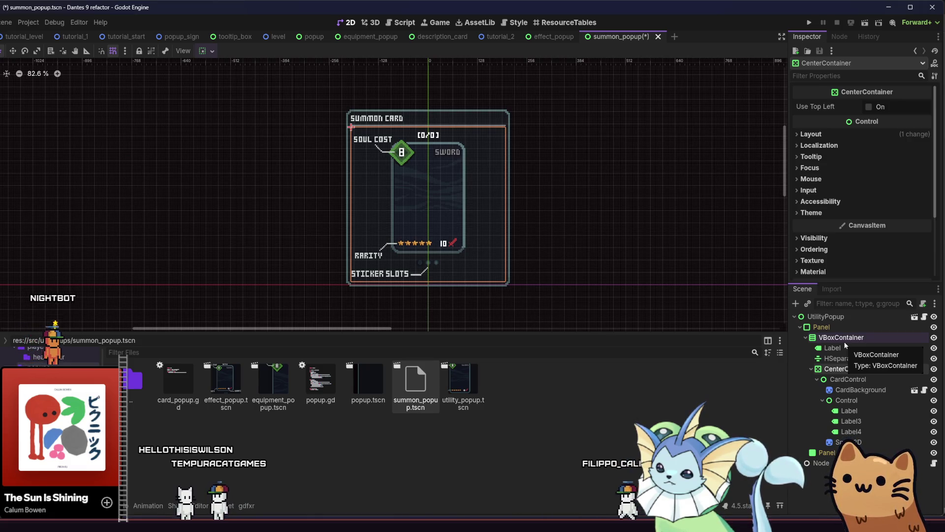
{"action": "left_click", "coordinate": [836, 318]}
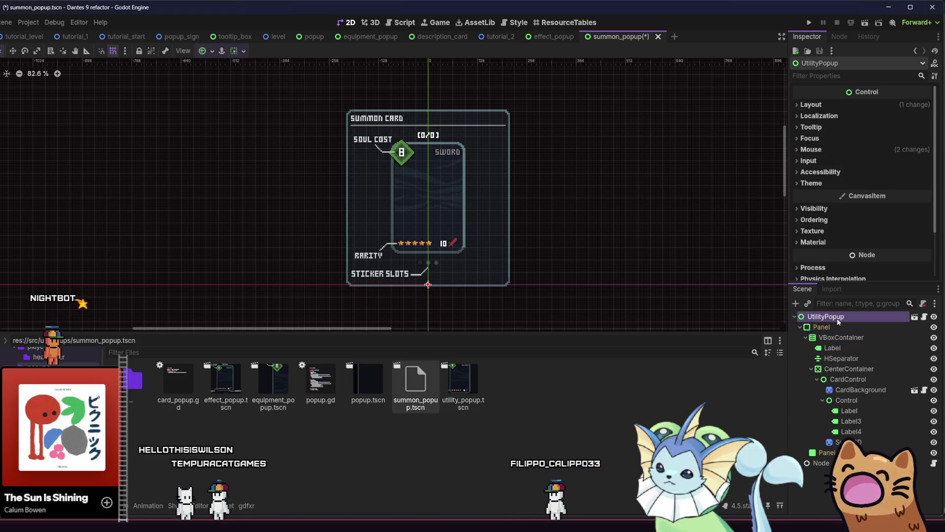
{"action": "left_click", "coordinate": [837, 318]}
{"action": "type", "text": "SummonPopup"}
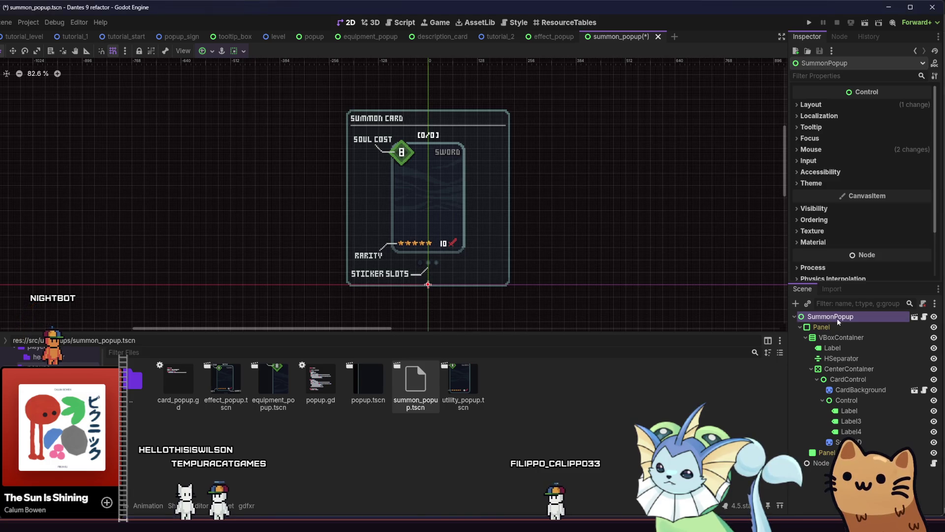
{"action": "key", "text": "ctrl+s"}
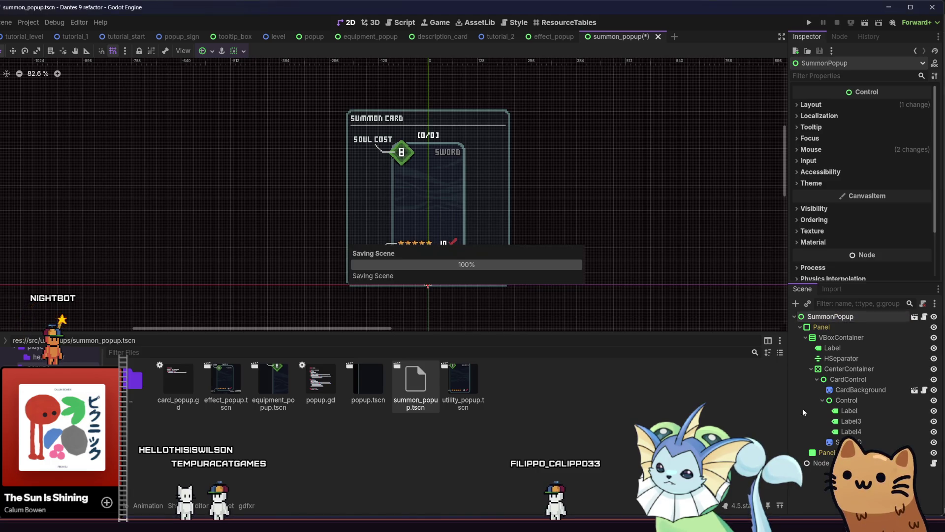
{"action": "left_click", "coordinate": [820, 462]}
Search 'soul' and assign card_soul_projector.tres as the summon popup's Card Res.
{"action": "left_click", "coordinate": [932, 121]}
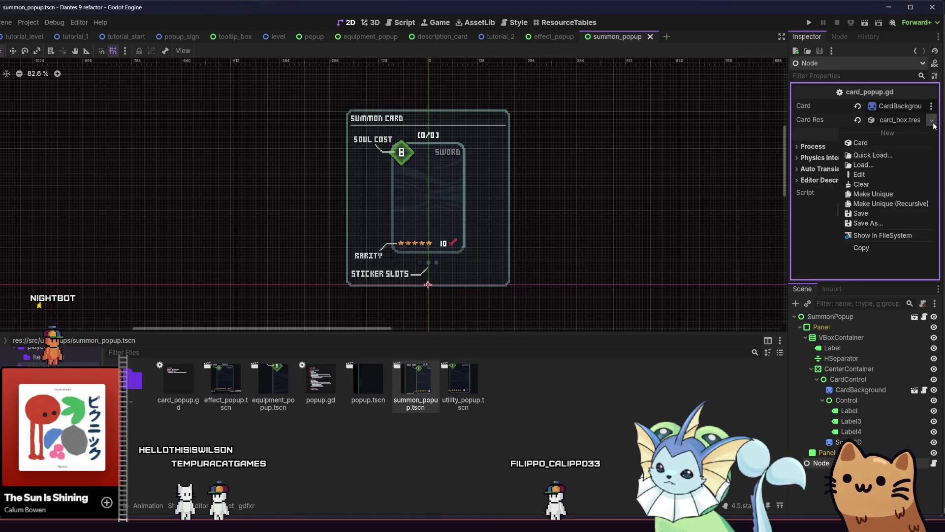
{"action": "left_click", "coordinate": [871, 156]}
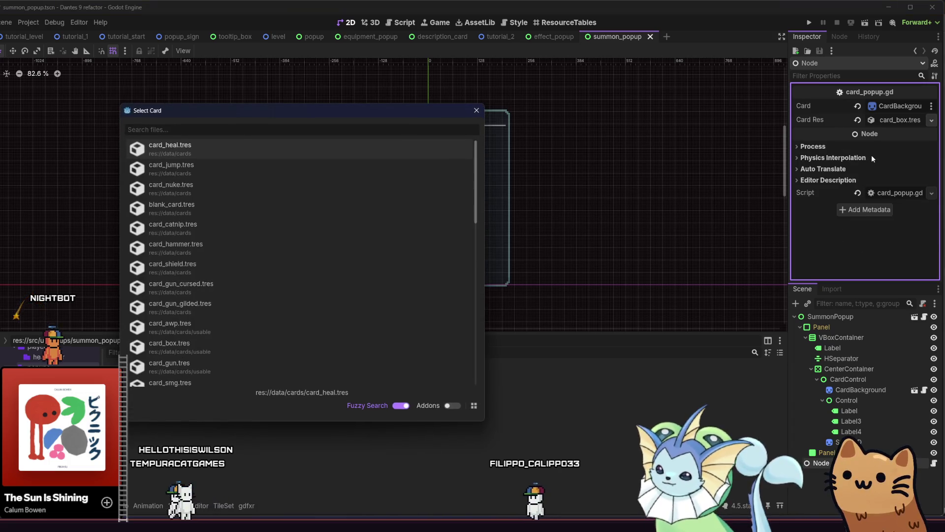
{"action": "type", "text": "soul"}
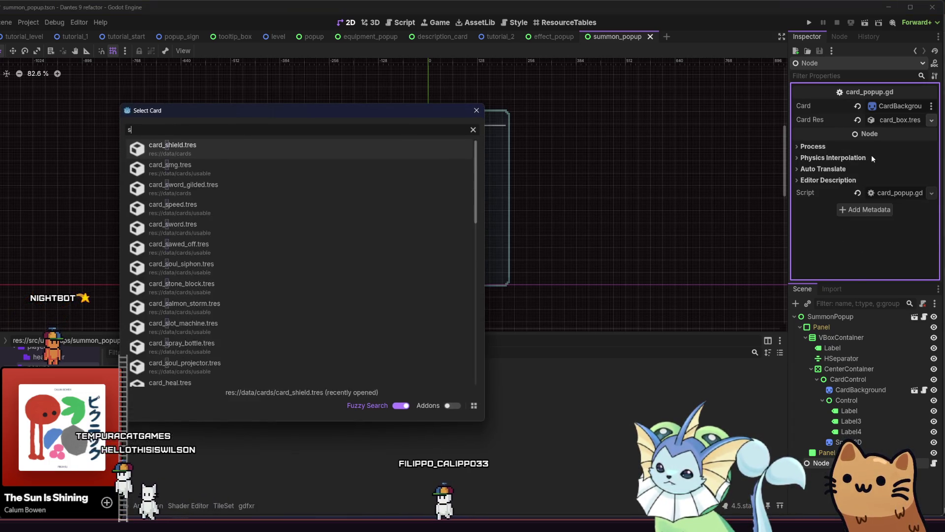
{"action": "double_click", "coordinate": [414, 170]}
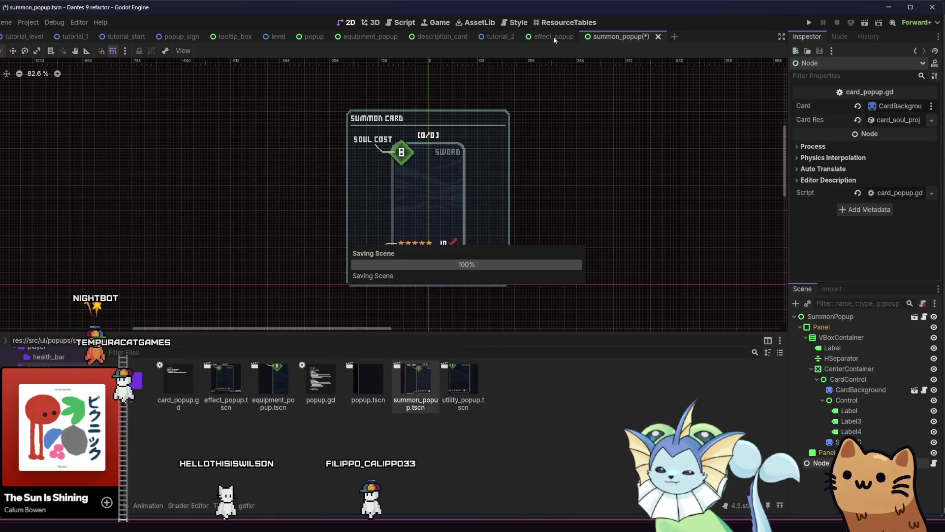
{"action": "left_click", "coordinate": [557, 37]}
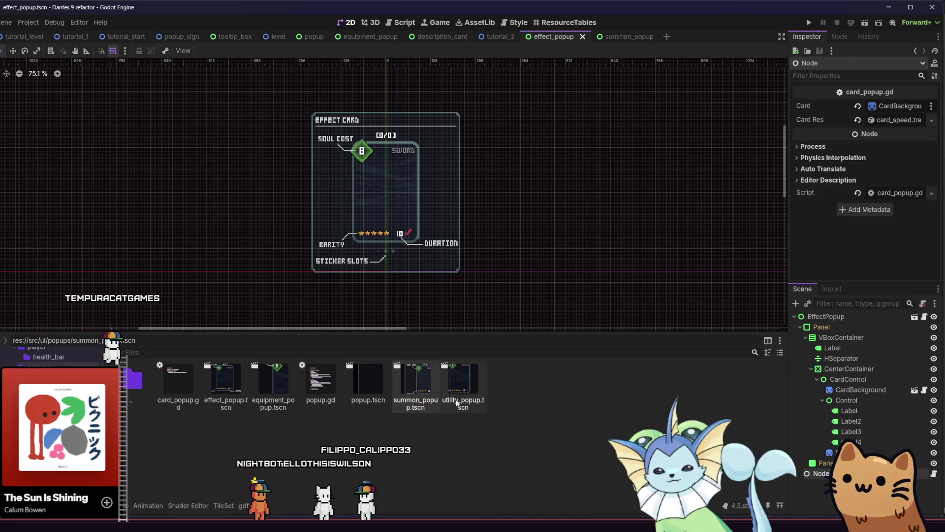
In tutorial_2, assign equipment_popup.tscn to a popup sign's Popup Scene.
{"action": "left_click", "coordinate": [240, 399]}
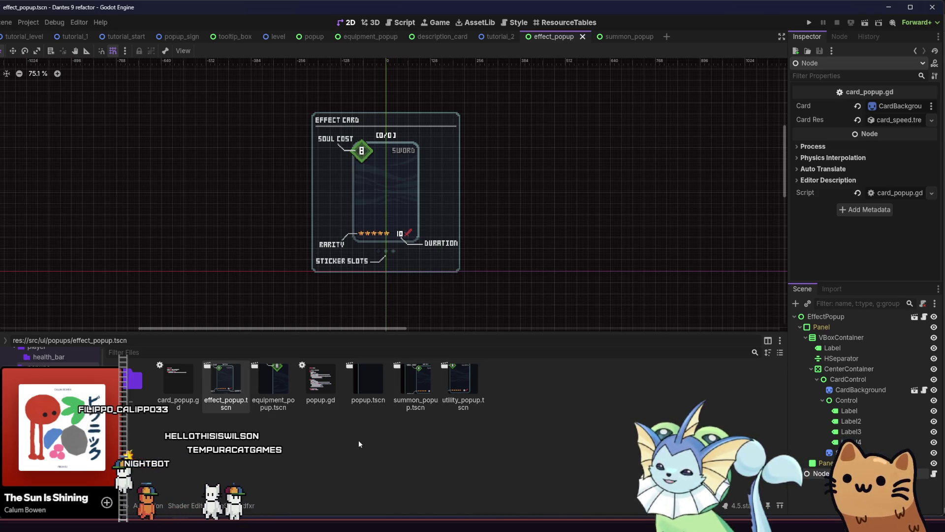
{"action": "left_click", "coordinate": [25, 36]}
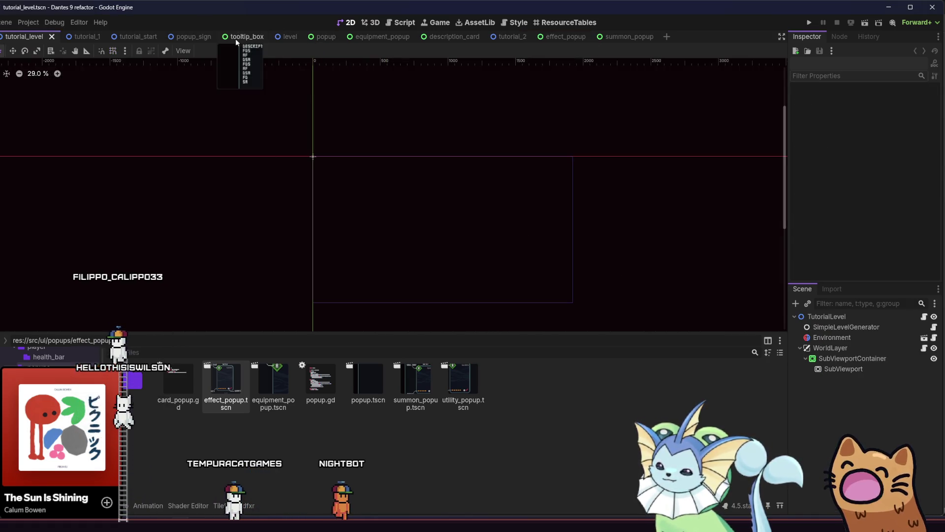
{"action": "left_click", "coordinate": [498, 37]}
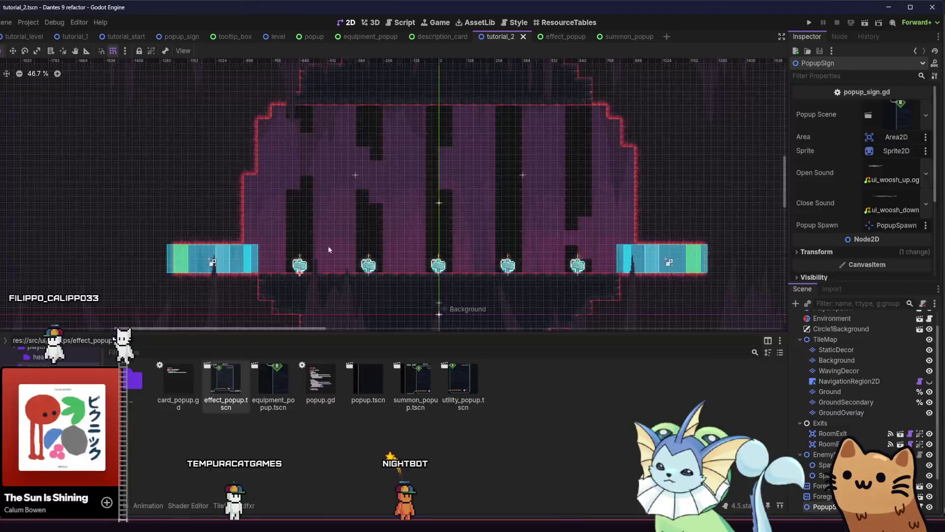
{"action": "scroll", "coordinate": [325, 249], "scroll_direction": "up", "scroll_amount": 4}
{"action": "left_click", "coordinate": [329, 249]}
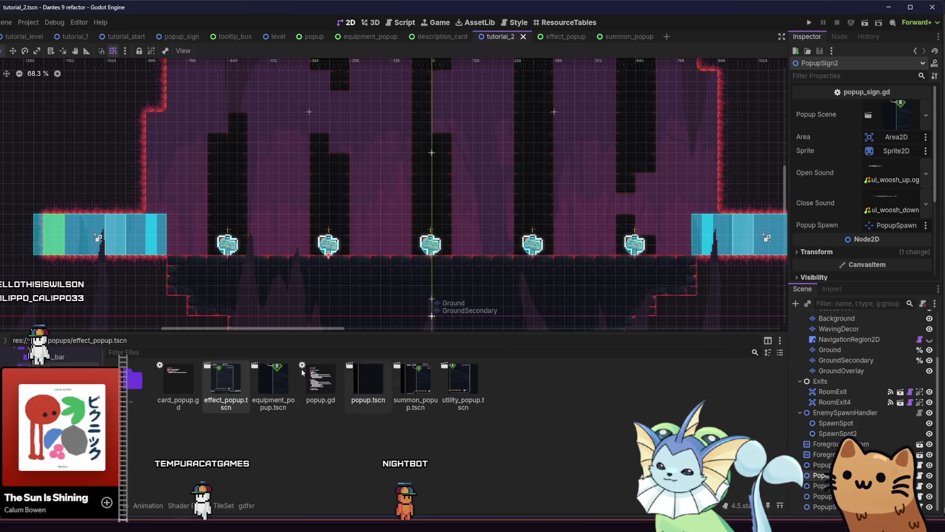
{"action": "left_click", "coordinate": [263, 391]}
{"action": "left_click_drag", "start_coordinate": [278, 393], "coordinate": [812, 223]}
{"action": "left_click_drag", "start_coordinate": [844, 142], "coordinate": [886, 116]}
Assign the effect, summon and utility popup scenes to the remaining signs and save.
{"action": "left_click", "coordinate": [822, 485]}
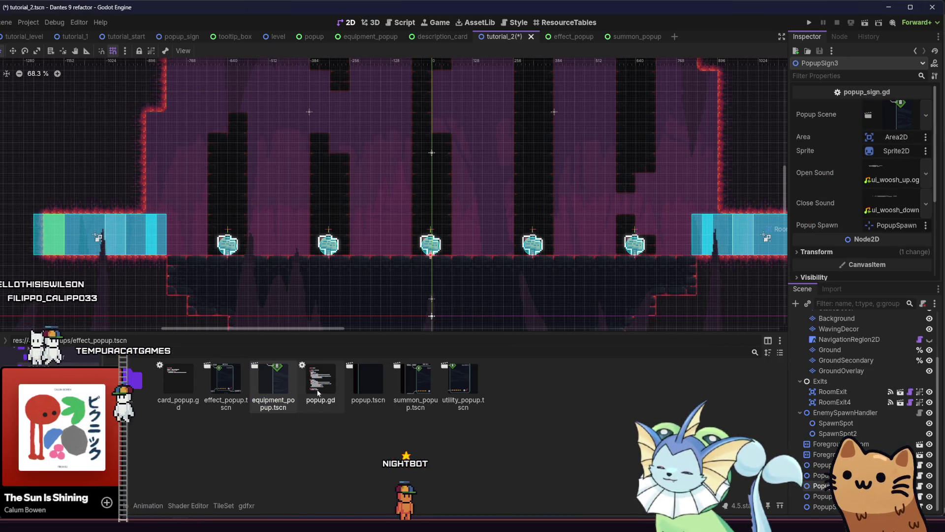
{"action": "mouse_move", "coordinate": [226, 384]}
{"action": "left_mouse_down"}
{"action": "mouse_move", "coordinate": [894, 145]}
{"action": "mouse_move", "coordinate": [901, 128]}
{"action": "left_mouse_up"}
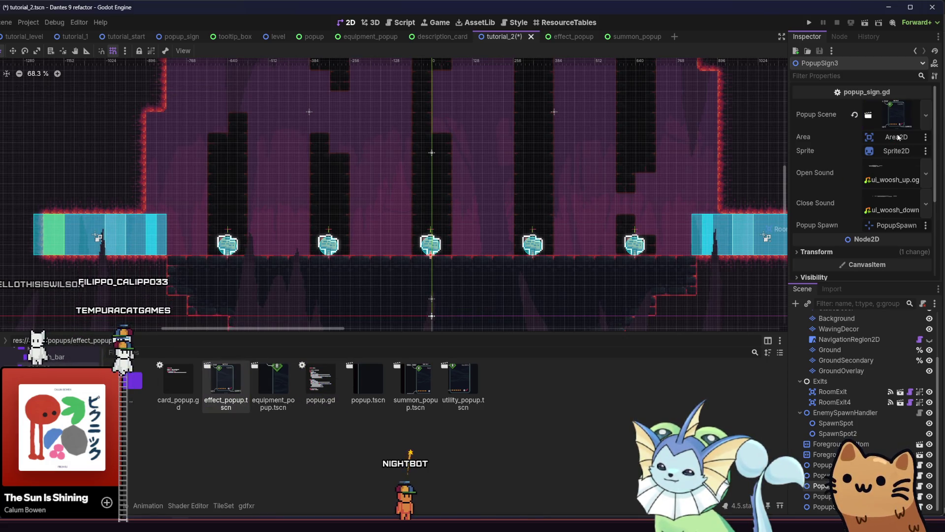
{"action": "left_click", "coordinate": [821, 496]}
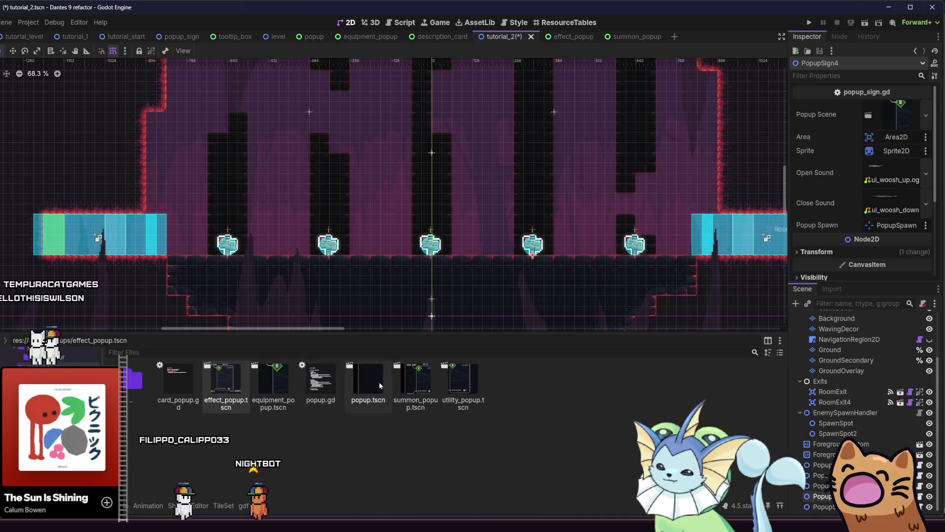
{"action": "left_click", "coordinate": [400, 390]}
{"action": "left_click_drag", "start_coordinate": [414, 397], "coordinate": [869, 138]}
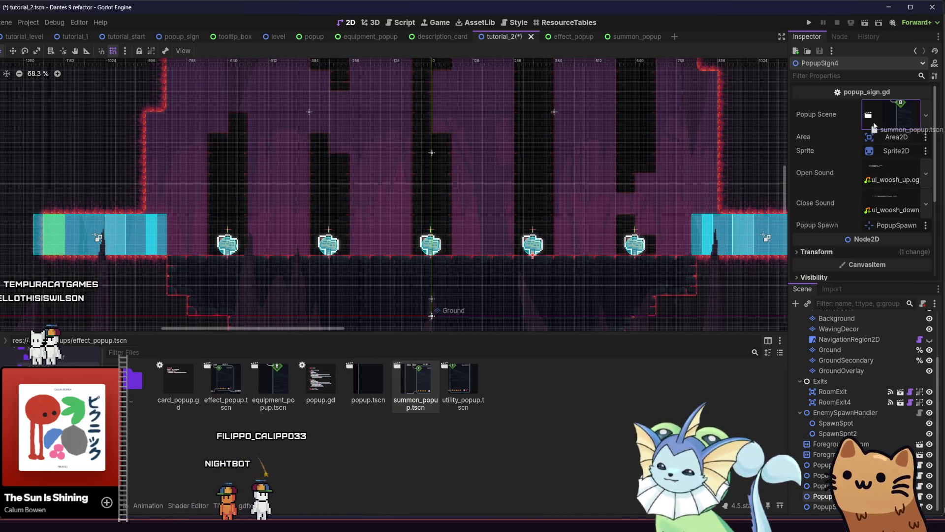
{"action": "left_click", "coordinate": [486, 395]}
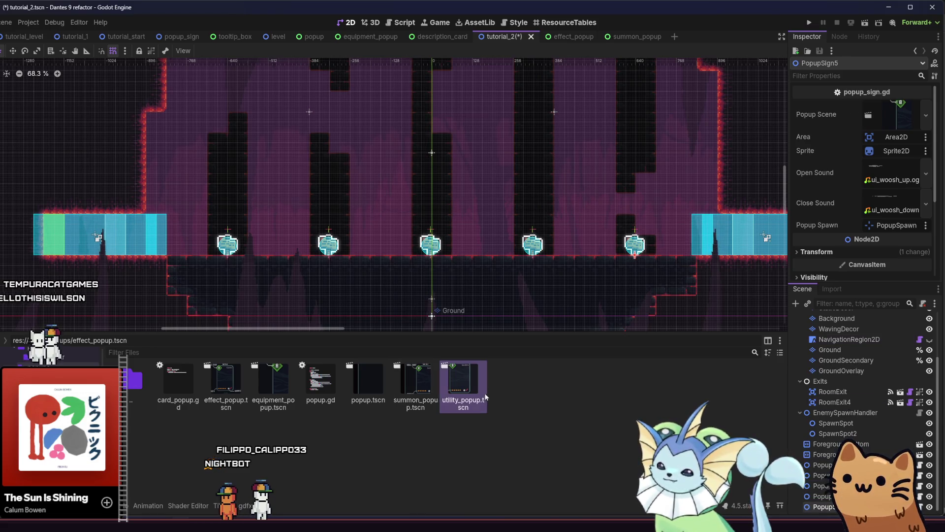
{"action": "key", "text": "ctrl+s"}
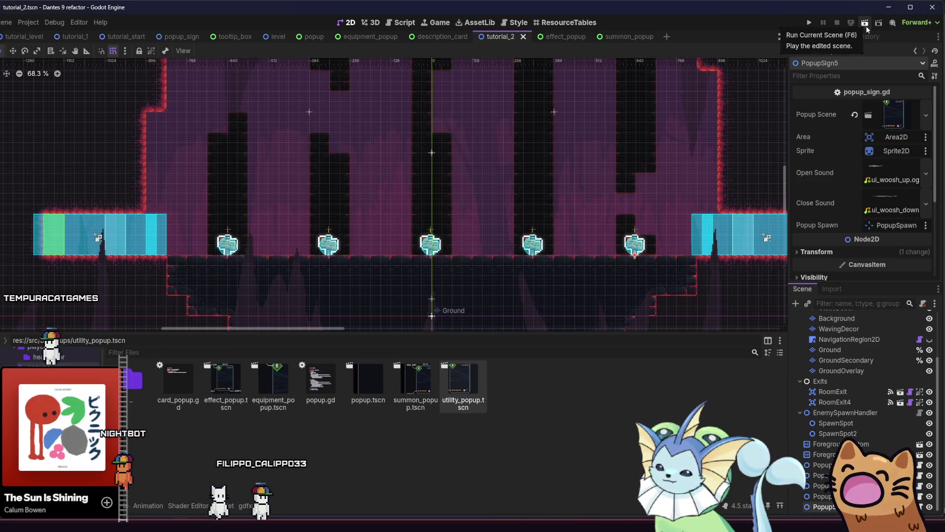
Do a quick test run of the tutorial_level scene, then stop it with F8.
{"action": "left_click", "coordinate": [866, 25]}
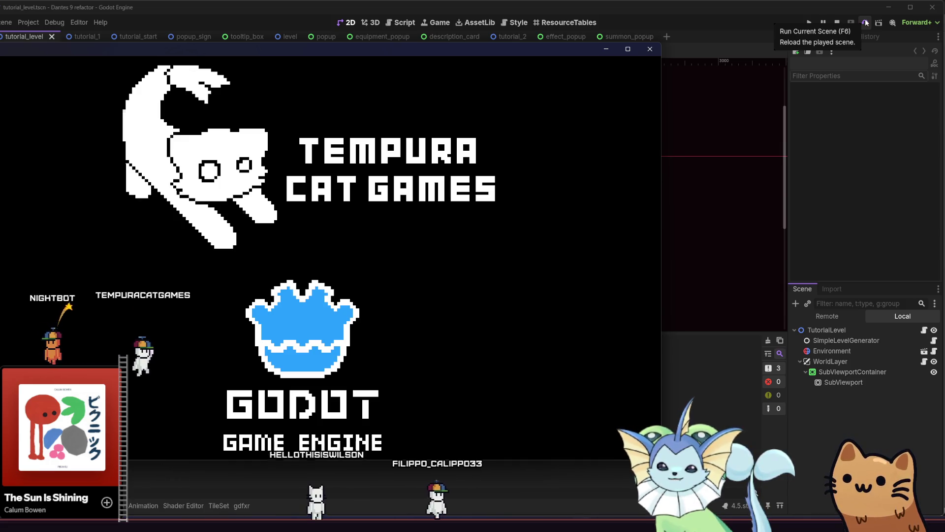
{"action": "key", "text": "F8"}
Set SimpleLevelGenerator's third tutorial room to tutorial_2.tscn via Quick Load, save, and relaunch the game.
{"action": "left_click", "coordinate": [826, 330]}
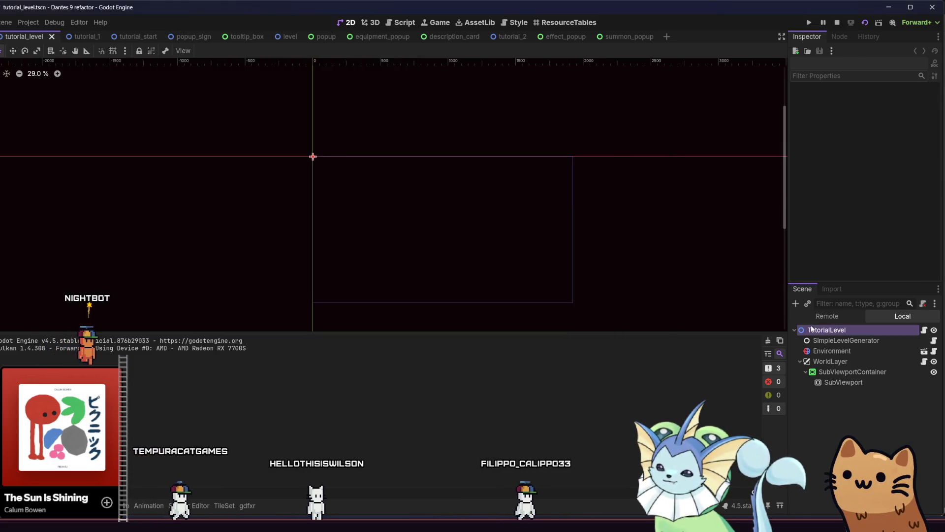
{"action": "left_click", "coordinate": [848, 340]}
{"action": "left_click", "coordinate": [917, 161]}
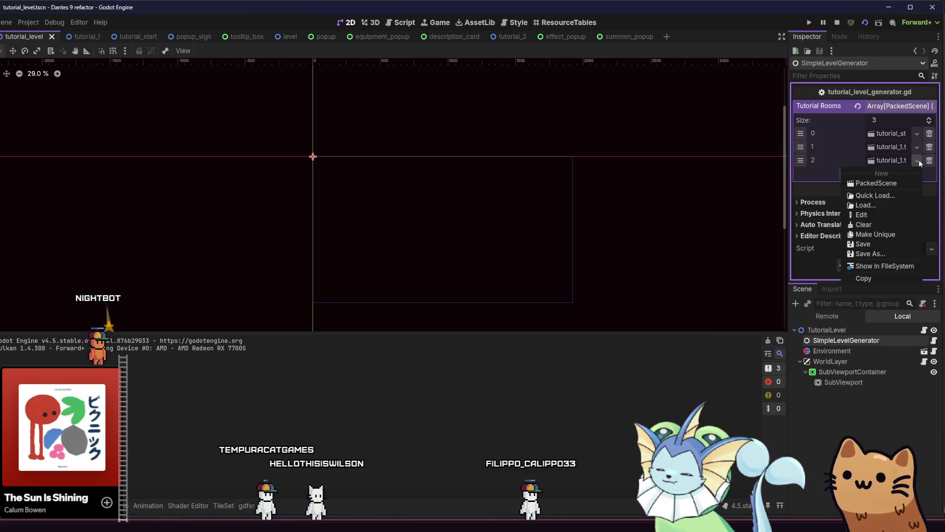
{"action": "left_click", "coordinate": [883, 199]}
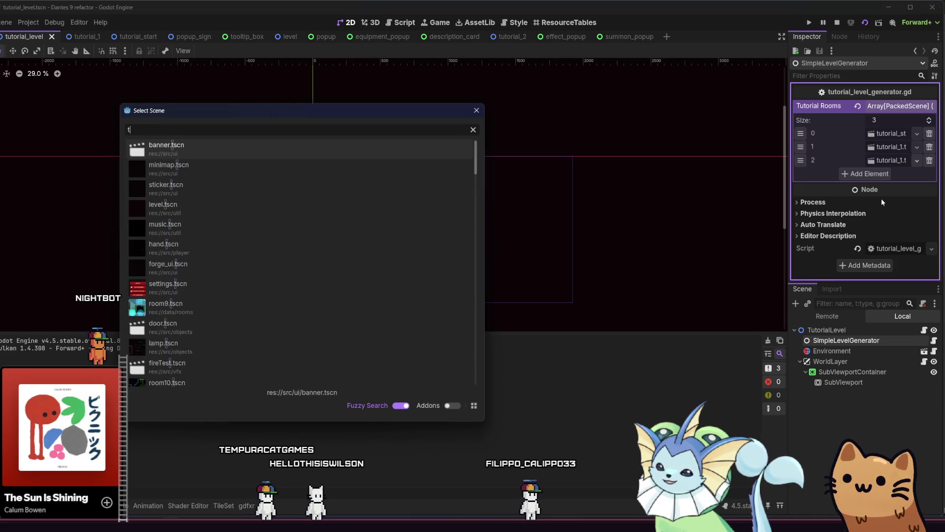
{"action": "type", "text": "utorial_2"}
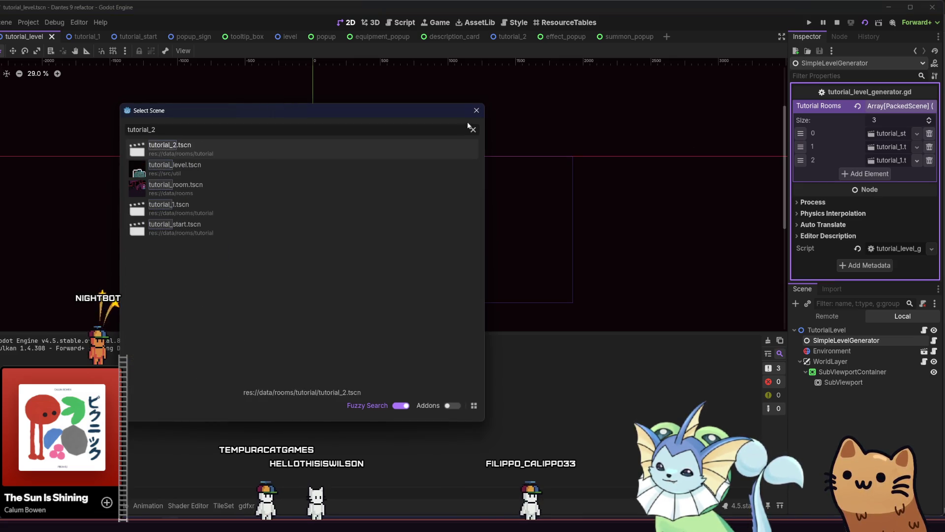
{"action": "key", "text": "Return"}
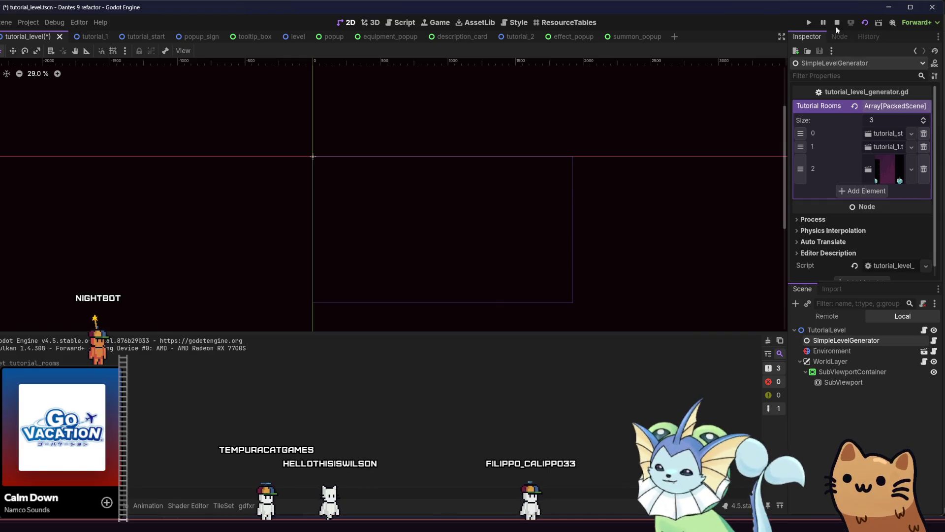
{"action": "key", "text": "ctrl+s"}
{"action": "left_click", "coordinate": [862, 27]}
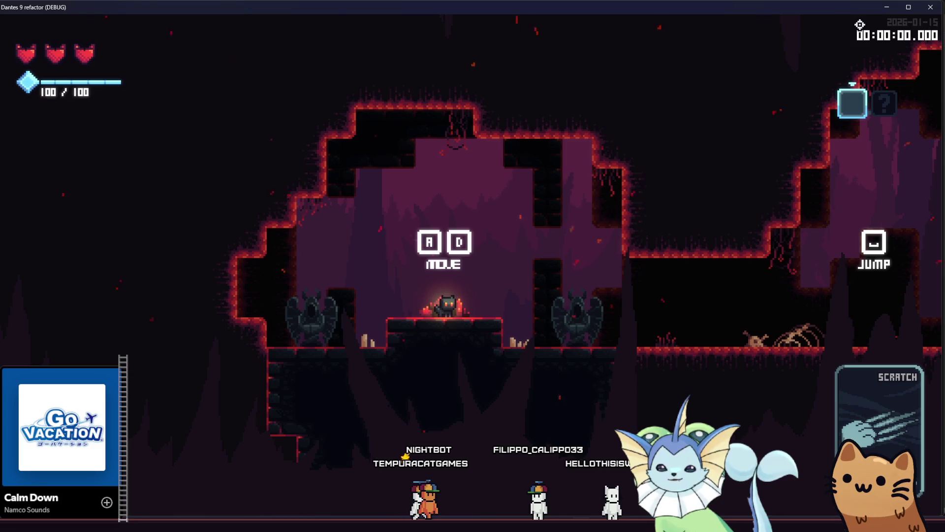
Run right and jump across the starting rooms past the first sign.
{"action": "key", "text": "d"}
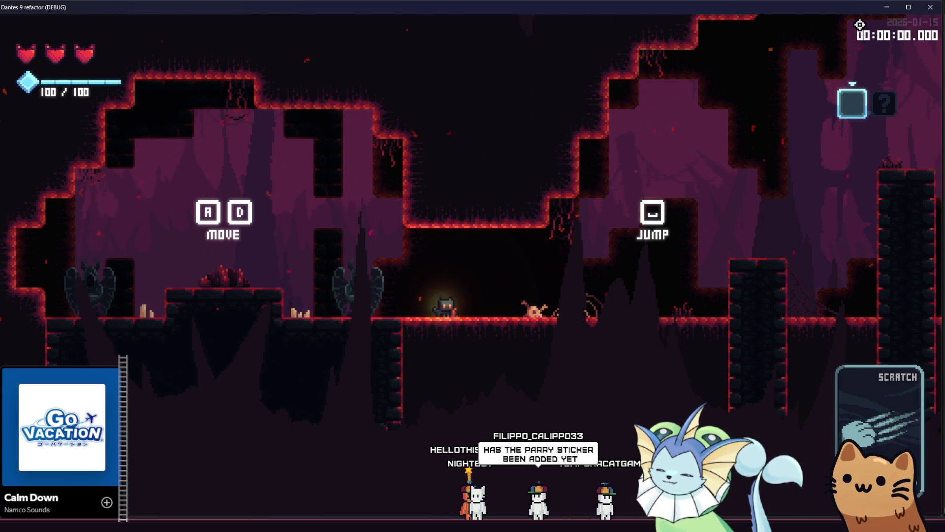
{"action": "key", "text": "d"}
{"action": "key", "text": "space"}
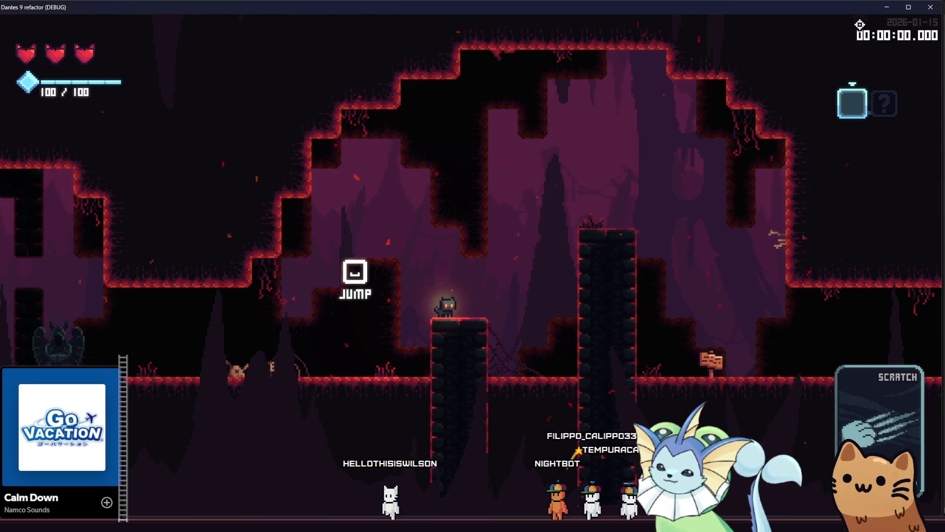
{"action": "key", "text": "space"}
{"action": "key", "text": "d"}
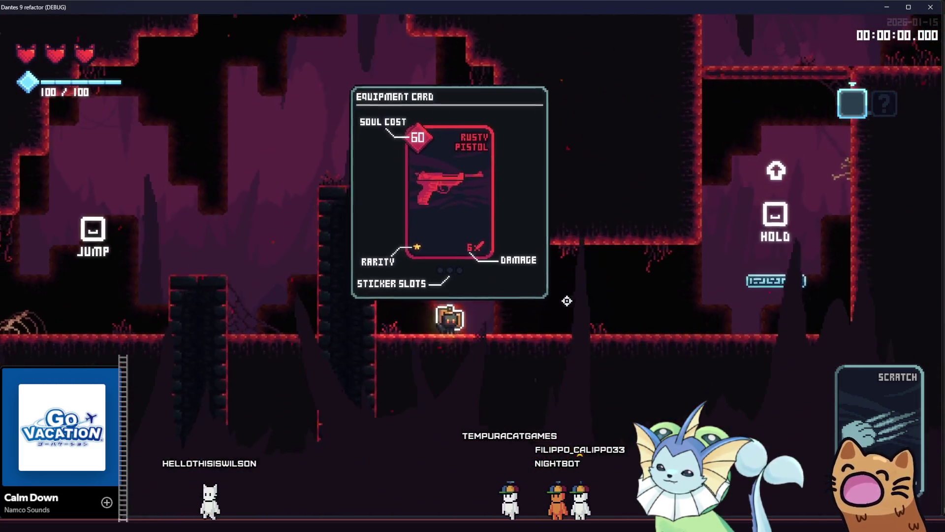
{"action": "key", "text": "d"}
{"action": "key", "text": "d"}
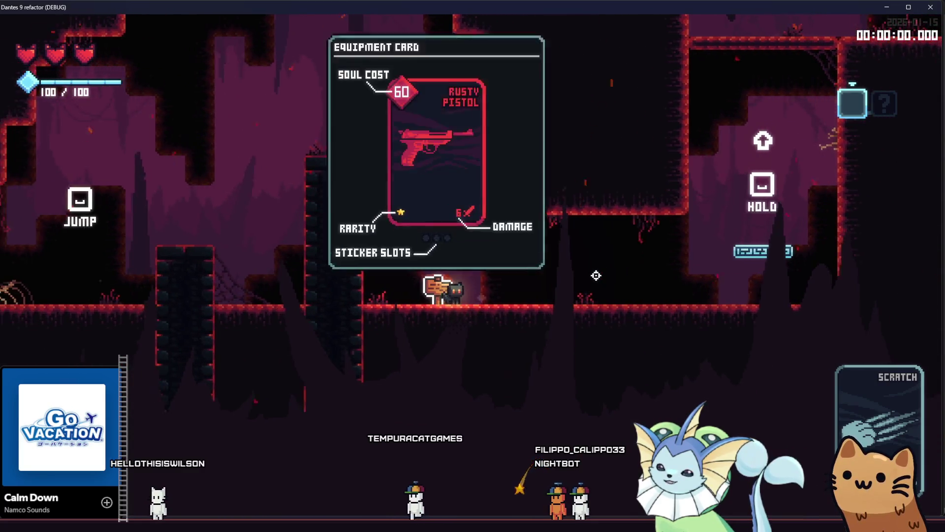
Drop down the shaft into the AIM/ATTACK room and attack the training dummy.
{"action": "key", "text": "space"}
{"action": "key", "text": "a"}
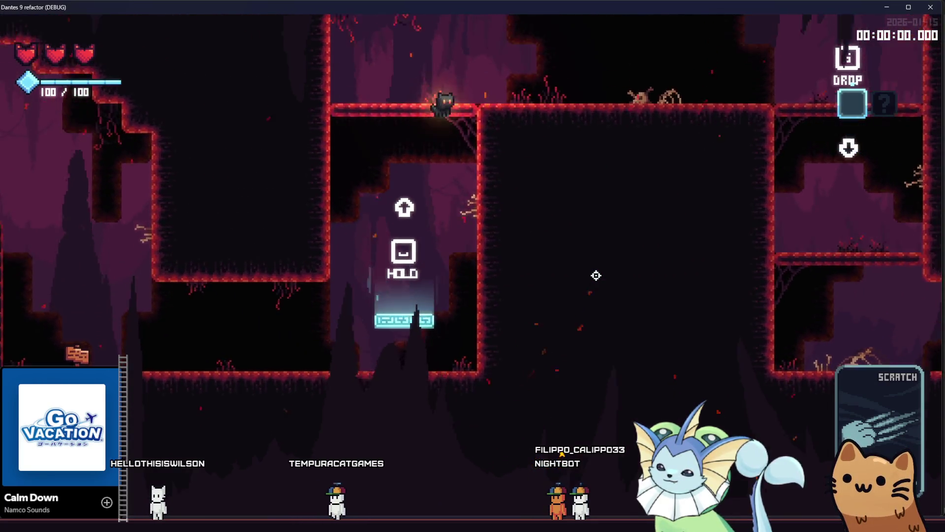
{"action": "key", "text": "d"}
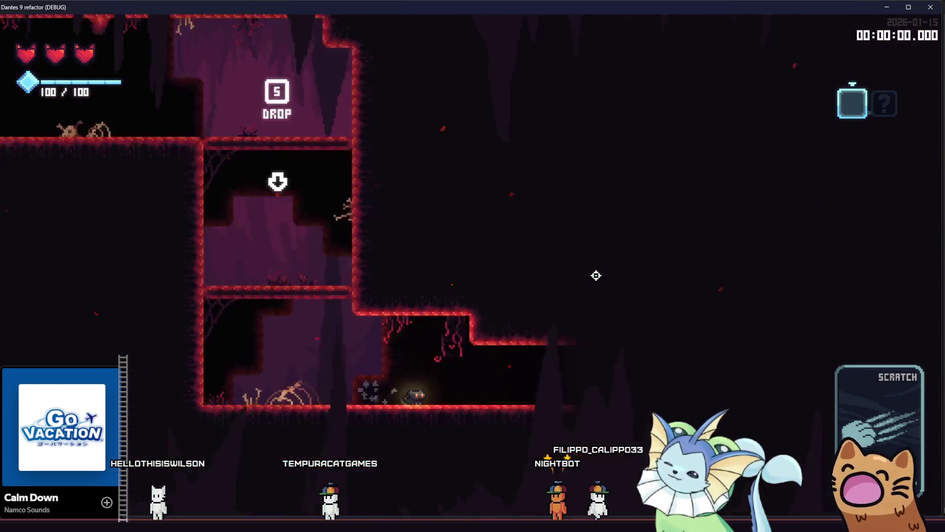
{"action": "key", "text": "d"}
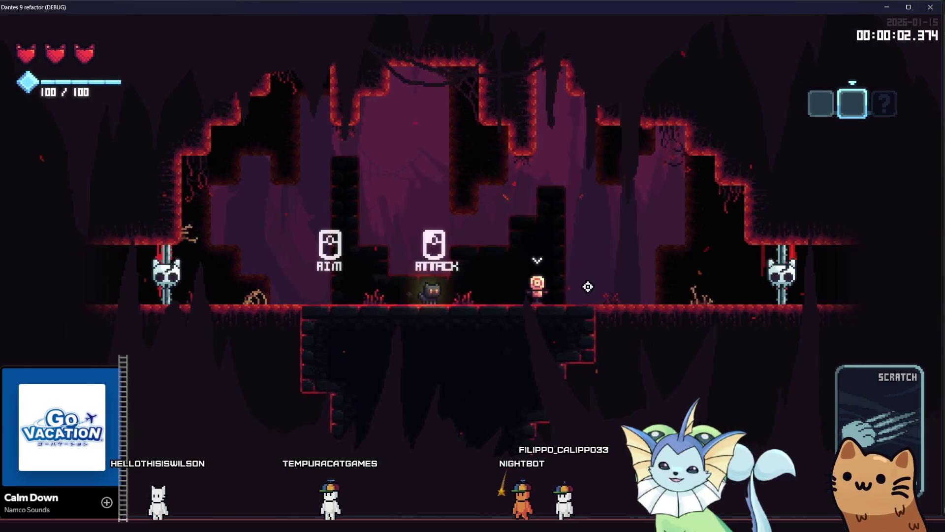
{"action": "left_click", "coordinate": [587, 286]}
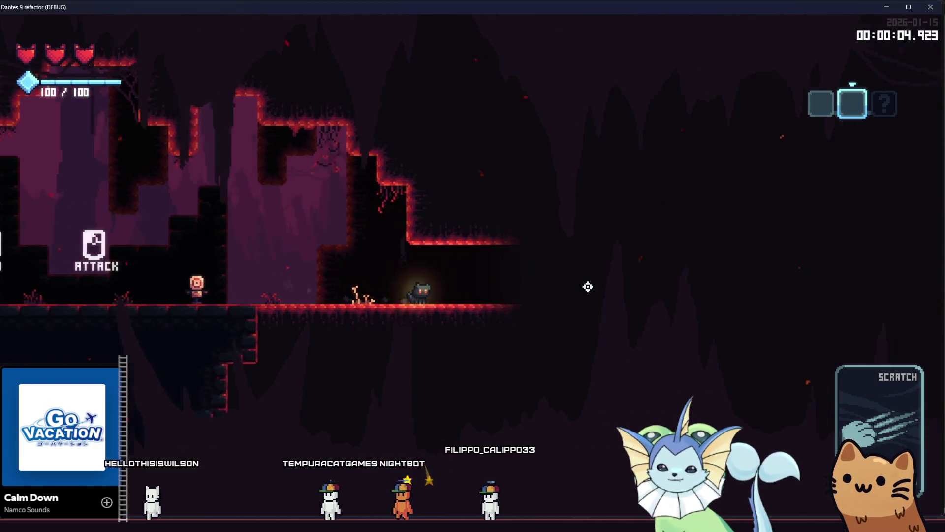
Walk right into the signs room, past the equipment and effect signs.
{"action": "key", "text": "d"}
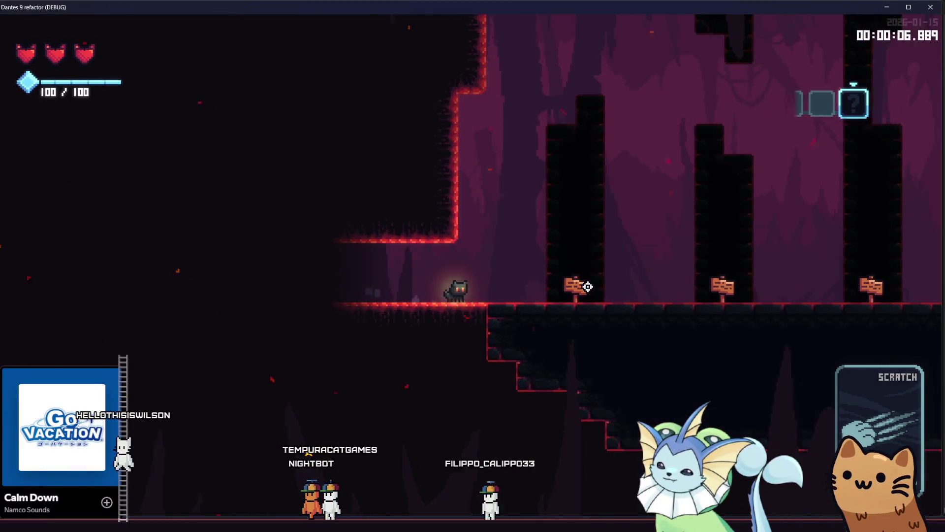
{"action": "key", "text": "d"}
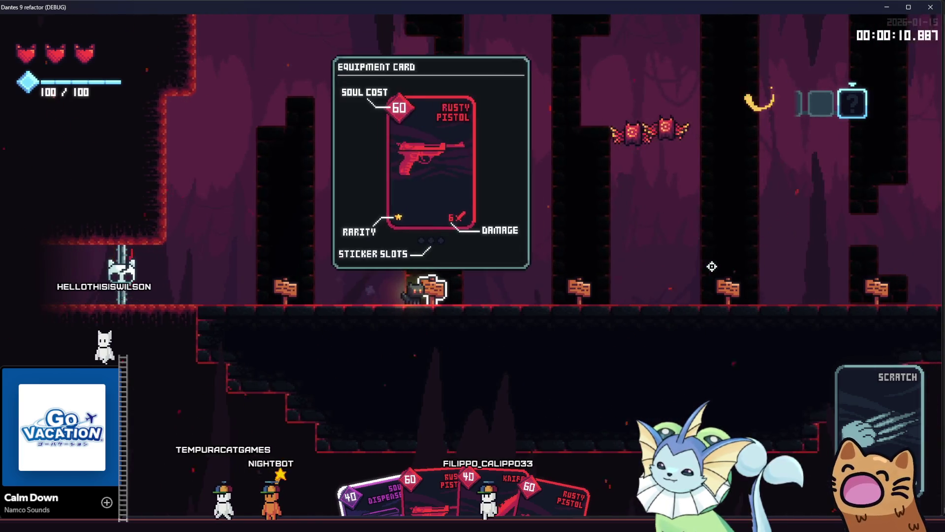
{"action": "key", "text": "d"}
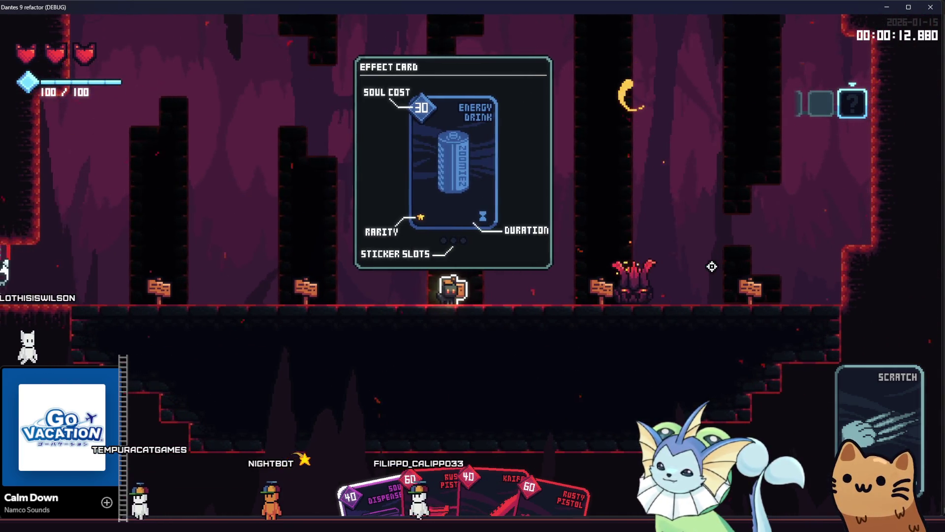
{"action": "key", "text": "d"}
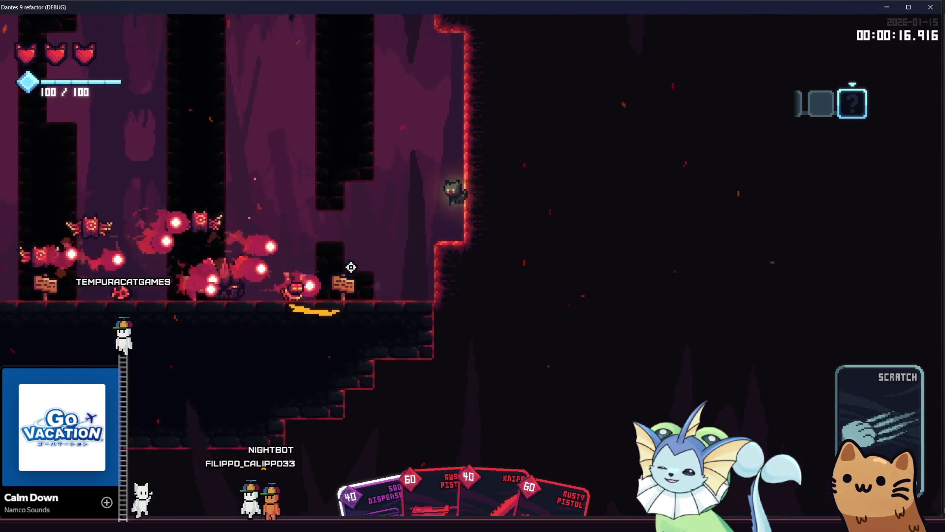
Fight the enemies with the Rusty Pistol and Knife cards while moving right.
{"action": "left_click", "coordinate": [331, 271]}
{"action": "left_click", "coordinate": [507, 333]}
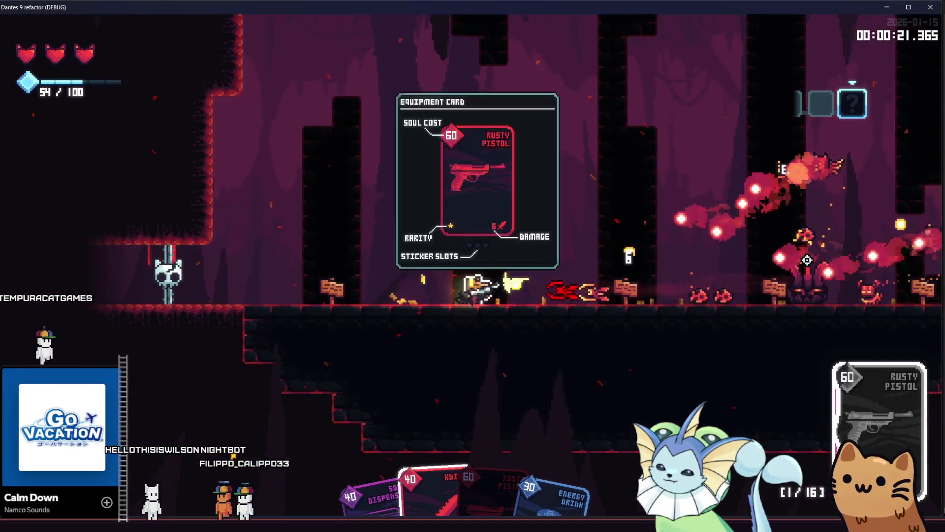
{"action": "key", "text": "d"}
{"action": "left_click", "coordinate": [796, 264]}
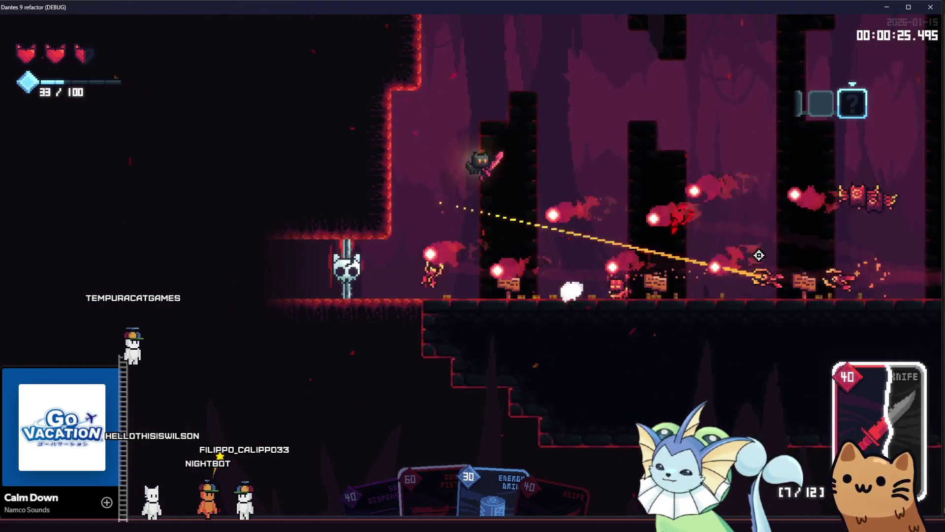
{"action": "key", "text": "d"}
{"action": "key", "text": "d"}
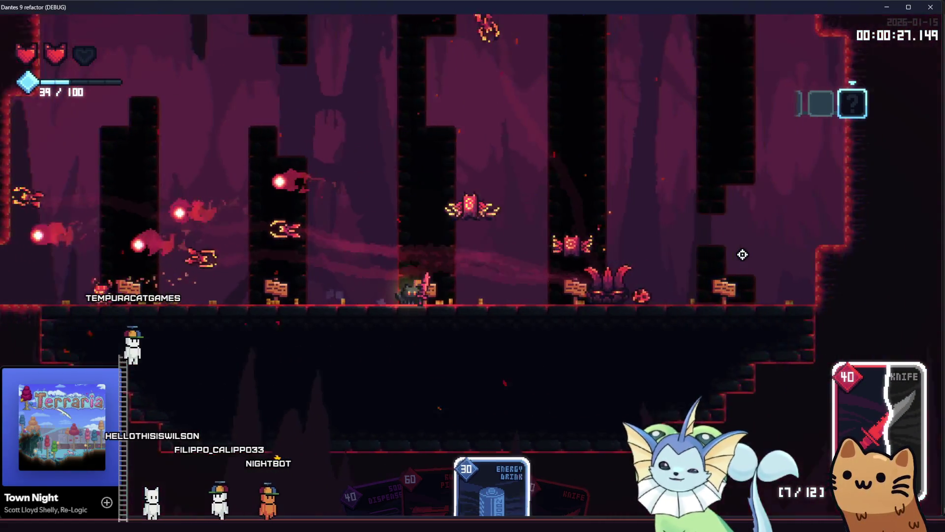
{"action": "left_click", "coordinate": [738, 253]}
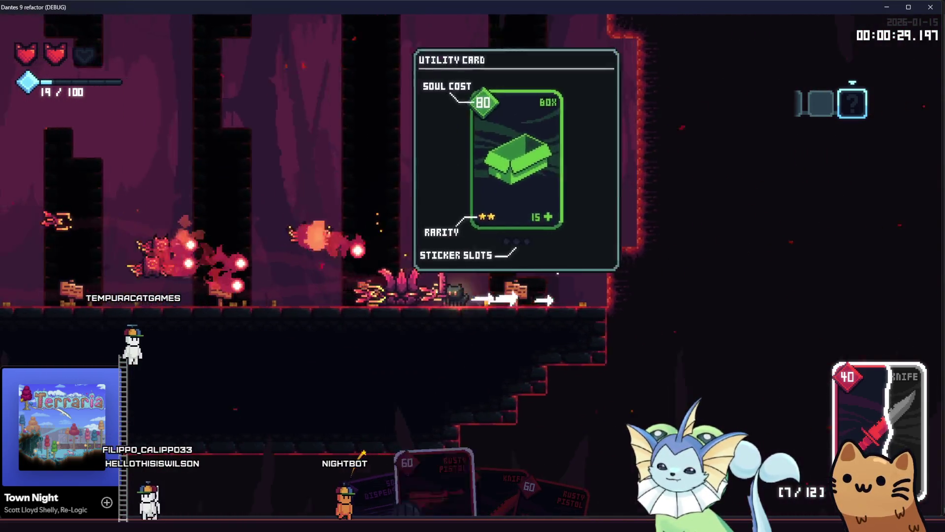
Push on through the enemies until dying, exit to the main menu, and close the game.
{"action": "key", "text": "a"}
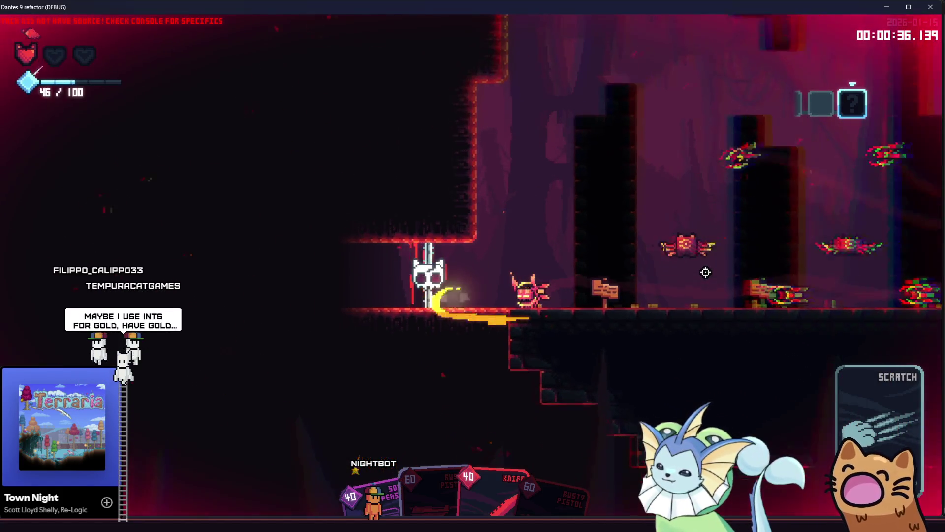
{"action": "key", "text": "d"}
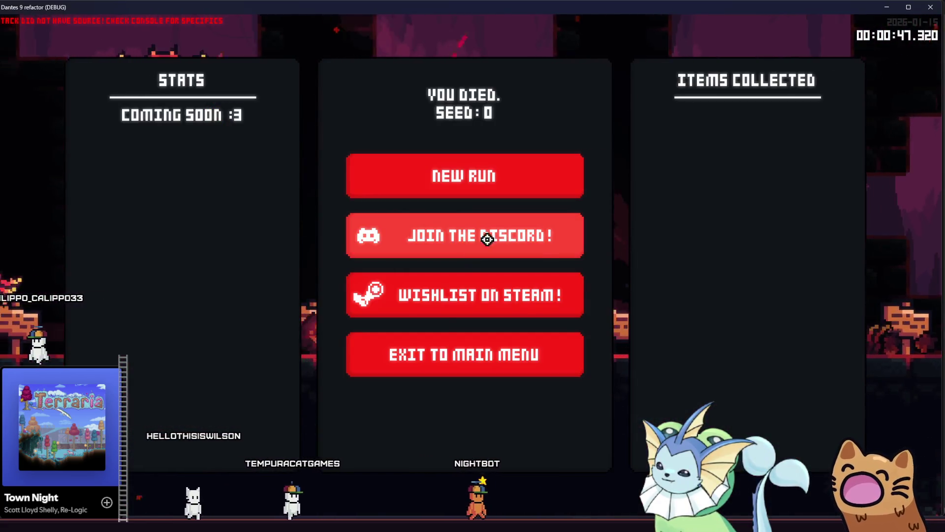
{"action": "key", "text": "Return"}
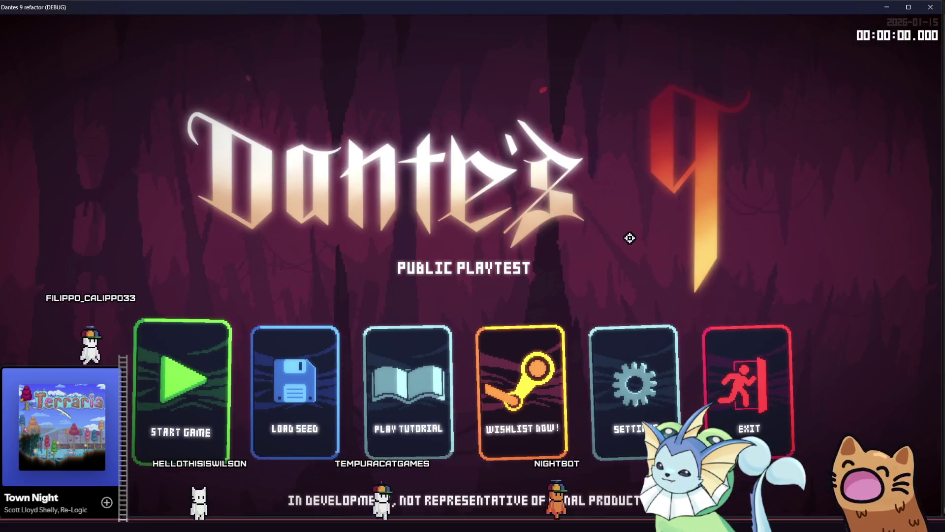
{"action": "left_click", "coordinate": [930, 7]}
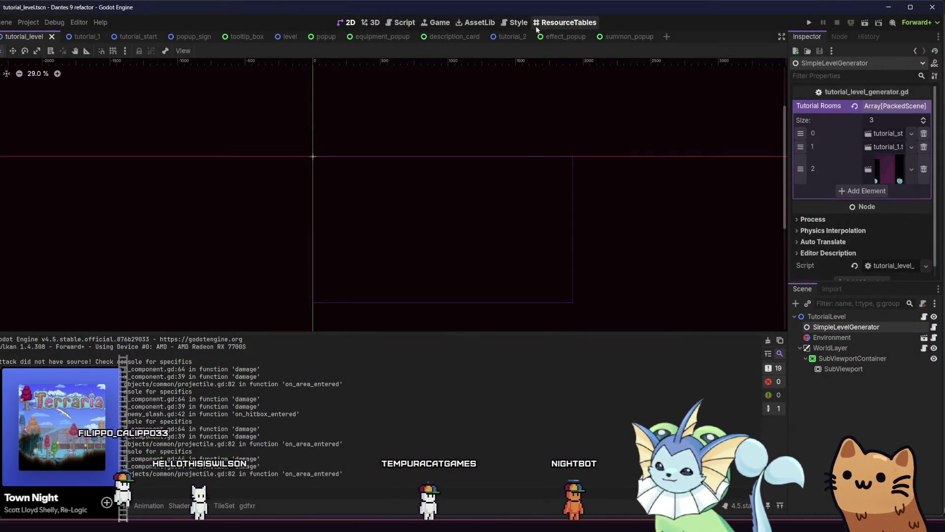
Set the tutorial_2 room's Room Type to Start and save the scene.
{"action": "left_click", "coordinate": [509, 38]}
{"action": "scroll", "coordinate": [855, 343], "scroll_direction": "up", "scroll_amount": 3}
{"action": "left_click", "coordinate": [855, 317]}
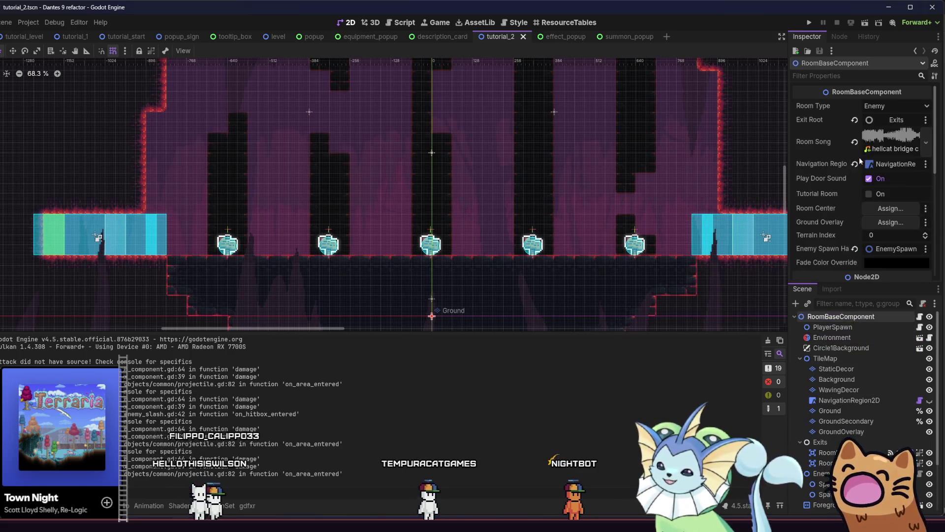
{"action": "left_click", "coordinate": [882, 109]}
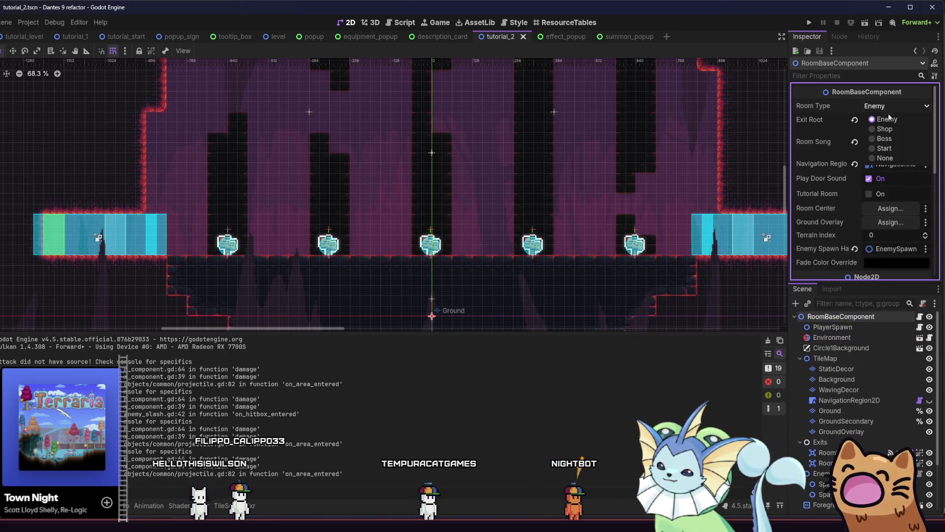
{"action": "left_click", "coordinate": [889, 148]}
{"action": "key", "text": "ctrl+s"}
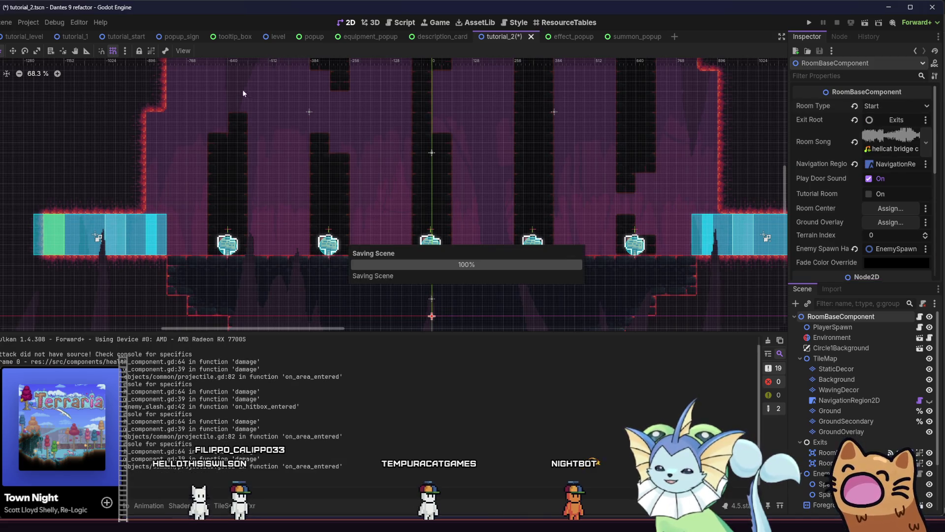
Check tutorial_1's Room Type options without changing them, then save tutorial_1.
{"action": "left_click", "coordinate": [73, 39]}
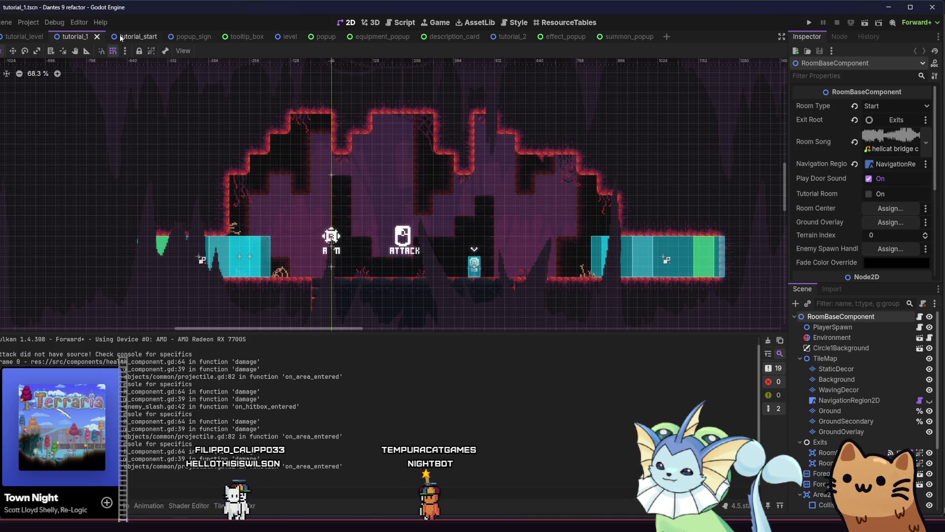
{"action": "left_click", "coordinate": [870, 107]}
{"action": "left_click", "coordinate": [870, 109]}
{"action": "key", "text": "ctrl+s"}
Change tutorial_2's Room Type from Start to None, save, and return to tutorial_level.
{"action": "left_click", "coordinate": [497, 36]}
{"action": "left_click", "coordinate": [897, 106]}
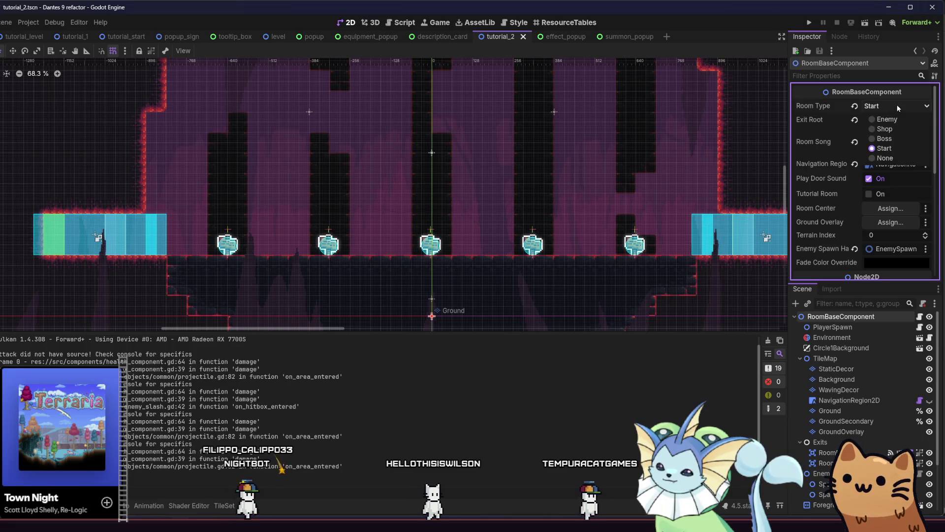
{"action": "left_click", "coordinate": [899, 156]}
{"action": "key", "text": "ctrl+s"}
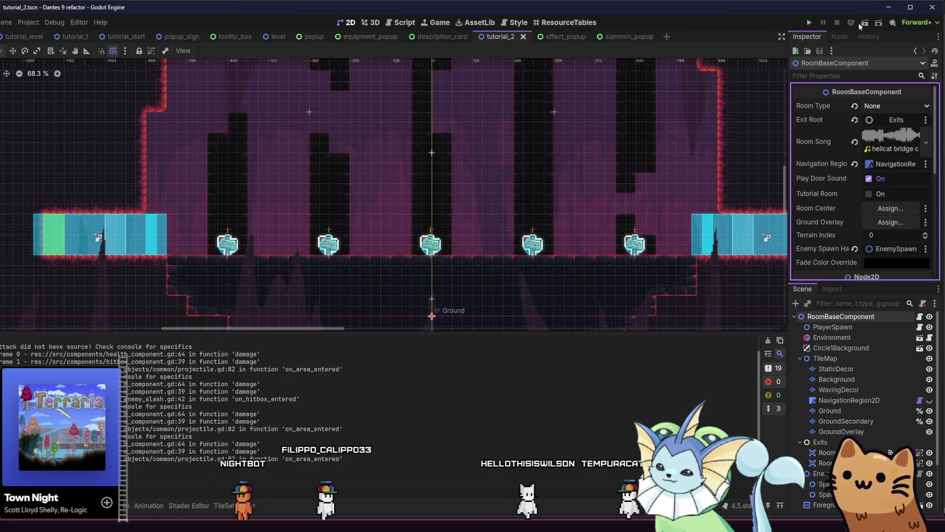
{"action": "left_click", "coordinate": [23, 37]}
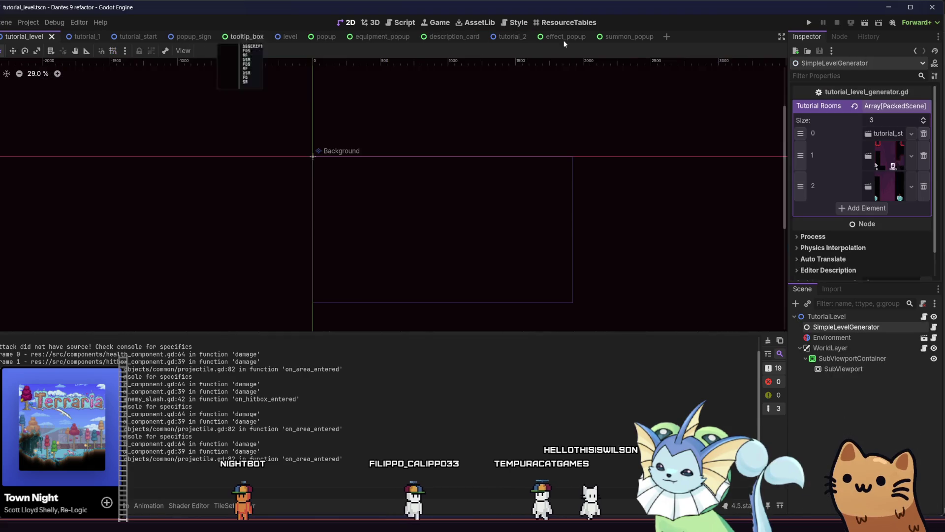
{"action": "left_click", "coordinate": [862, 25]}
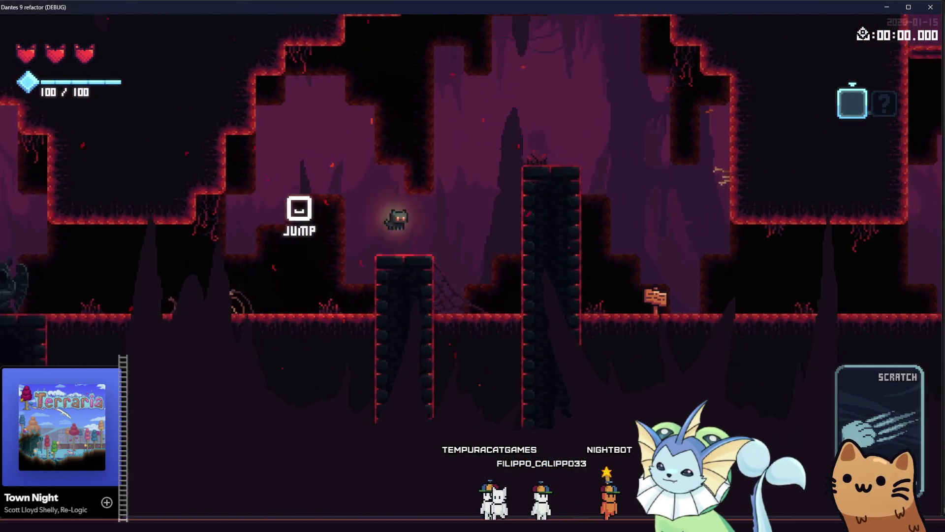
{"action": "key", "text": "Right"}
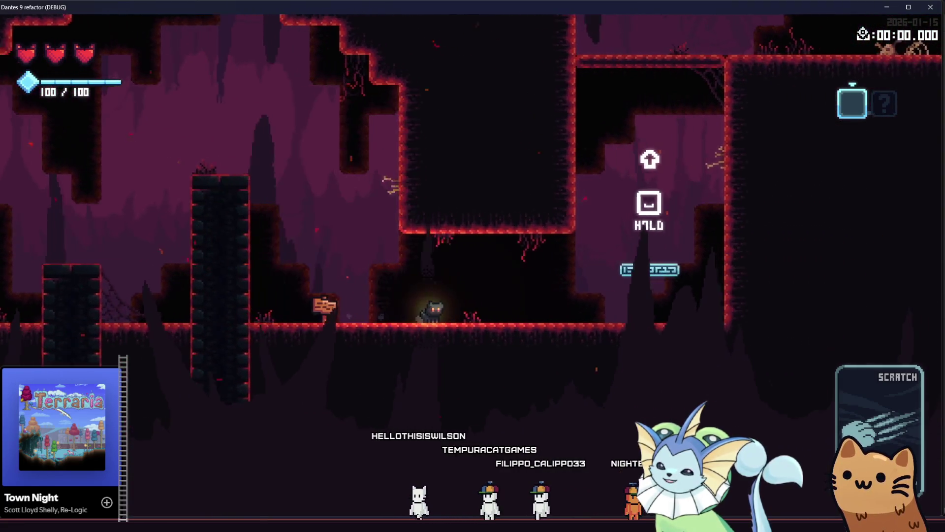
{"action": "key", "text": "Right"}
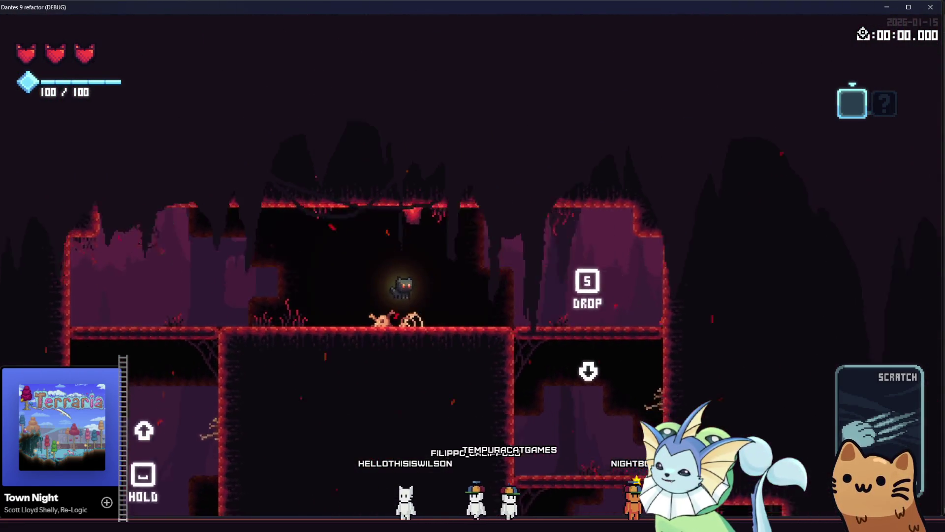
{"action": "key", "text": "Right"}
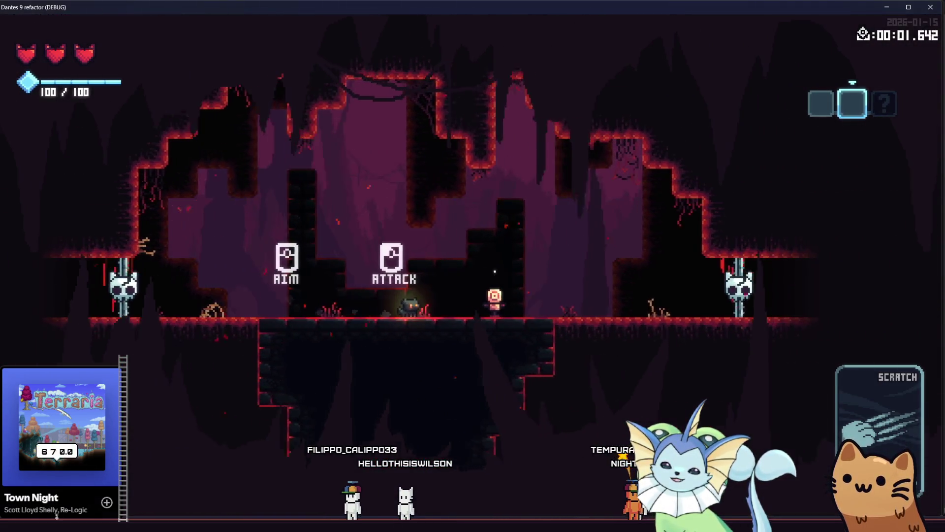
{"action": "key", "text": "Left"}
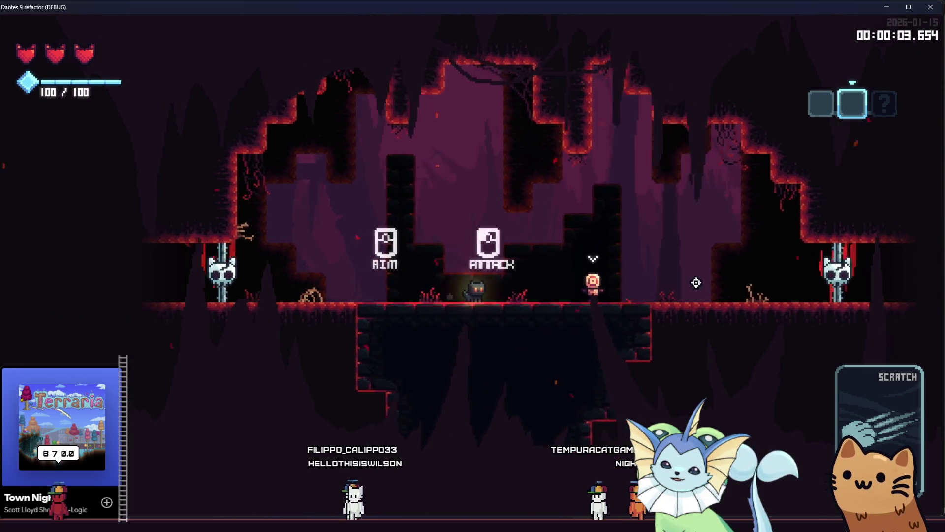
{"action": "key", "text": "Right"}
{"action": "left_click", "coordinate": [593, 246]}
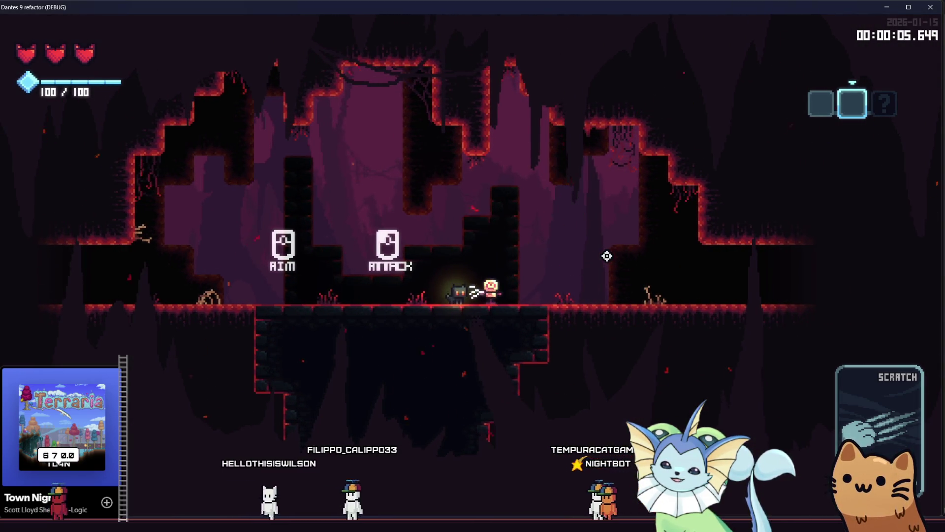
{"action": "key", "text": "Right"}
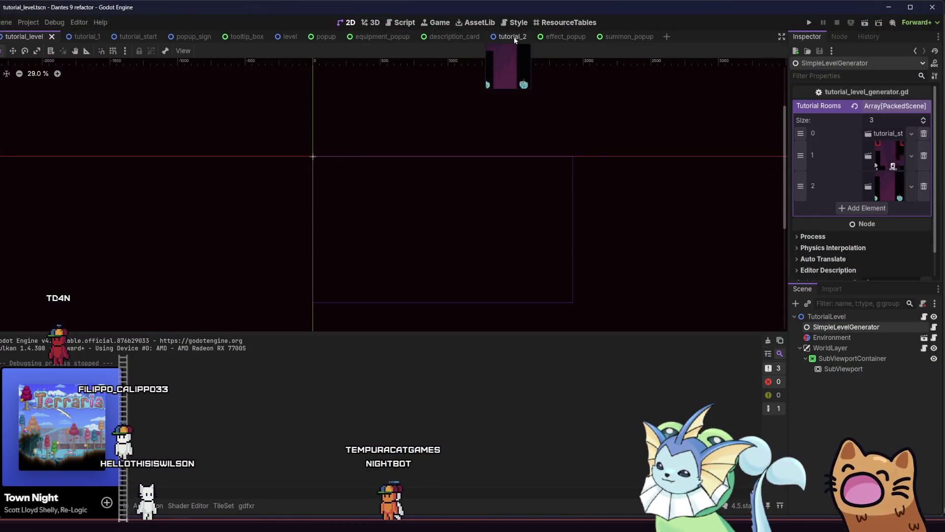
Delete tutorial_2's EnemySpawnHandler and its spawn spots, save, and rerun tutorial_level.
{"action": "left_click", "coordinate": [512, 37]}
{"action": "scroll", "coordinate": [848, 402], "scroll_direction": "down", "scroll_amount": 5}
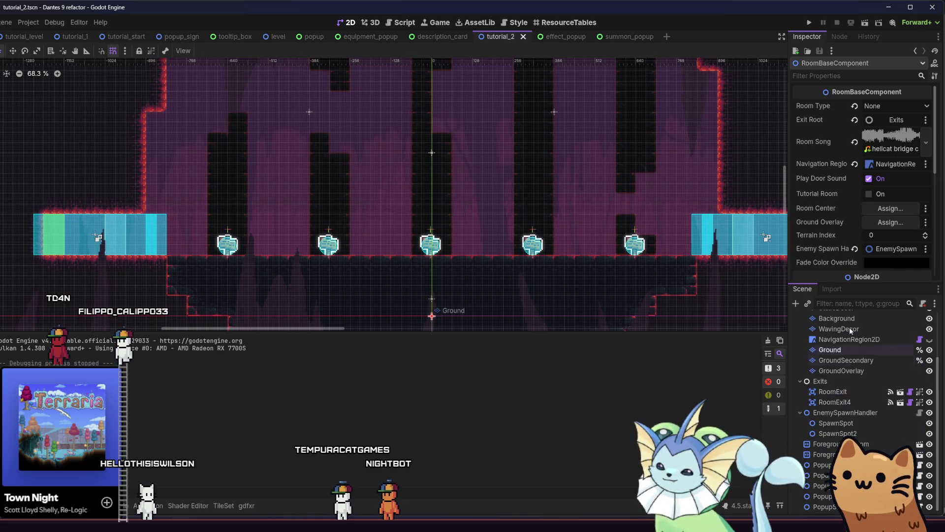
{"action": "left_click", "coordinate": [846, 413]}
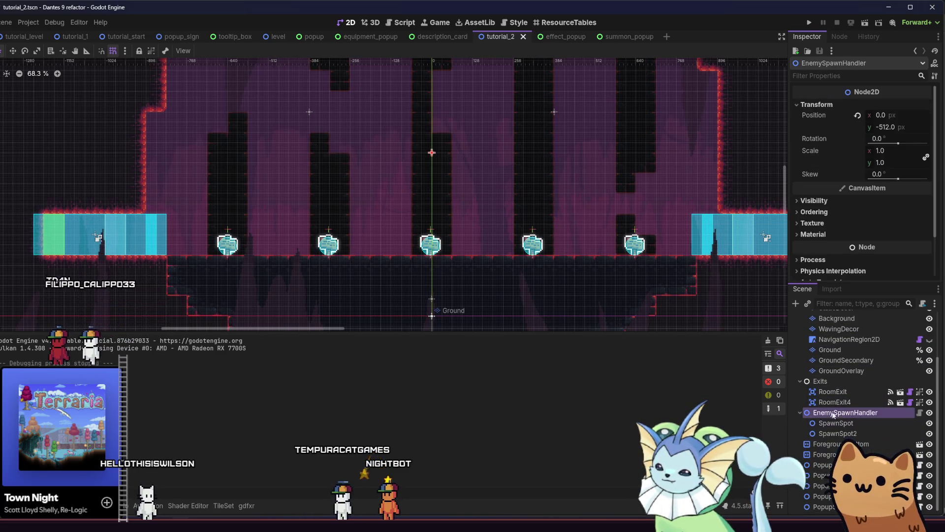
{"action": "key", "text": "Delete"}
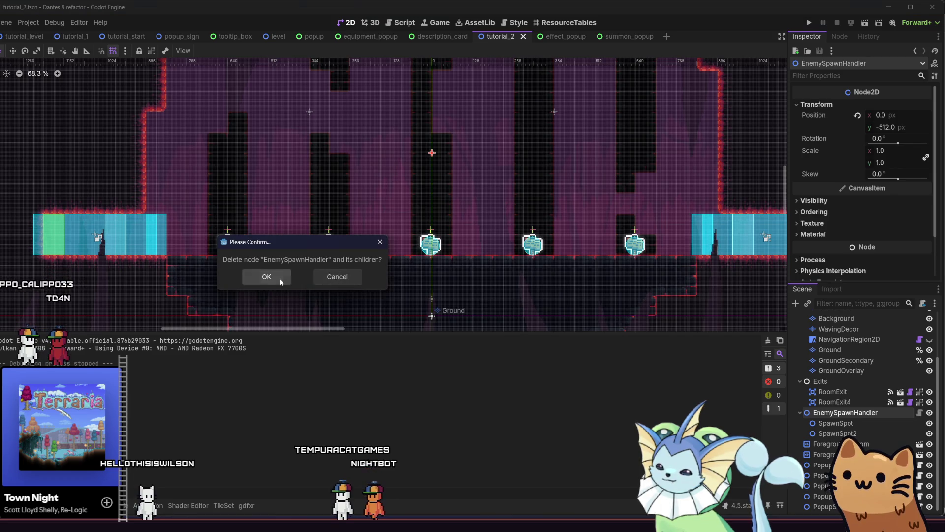
{"action": "left_click", "coordinate": [280, 279]}
{"action": "key", "text": "ctrl+s"}
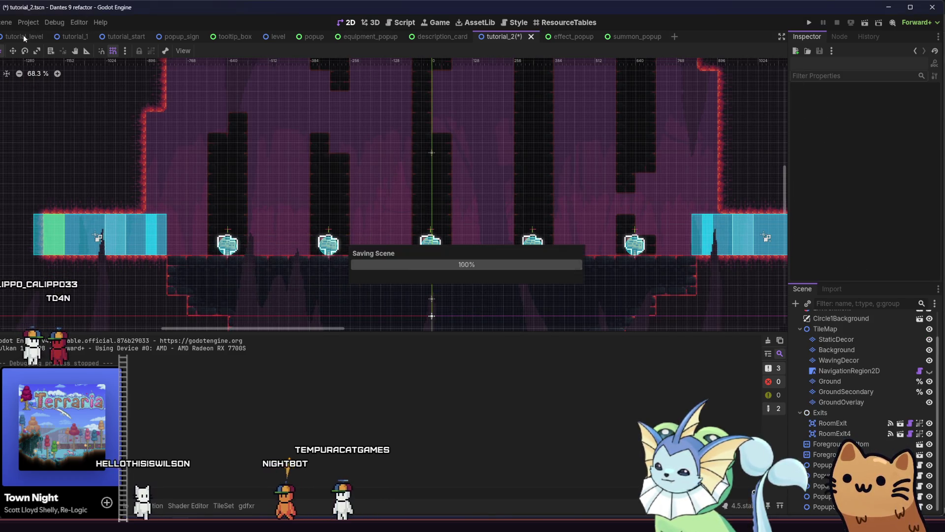
{"action": "left_click", "coordinate": [25, 37]}
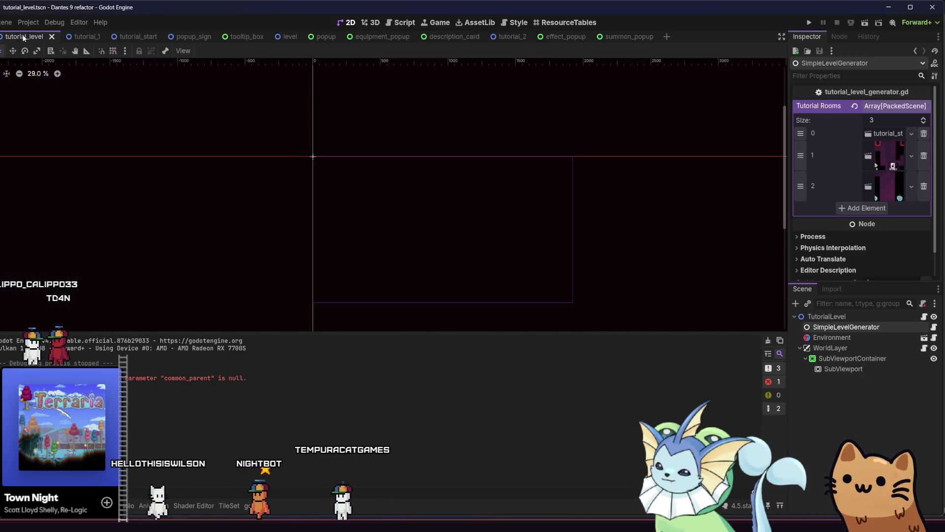
{"action": "left_click", "coordinate": [867, 26]}
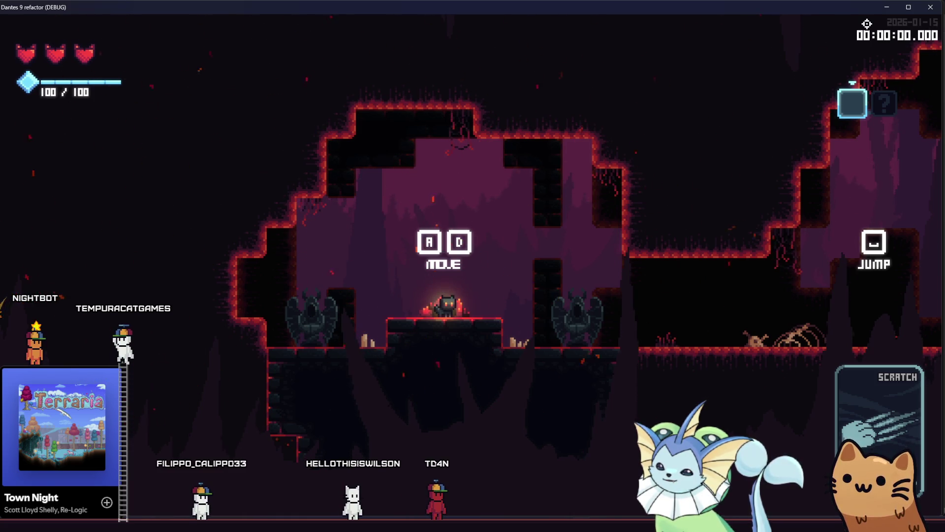
Run and jump up onto the high ledge, then drop through the floor into the next room.
{"action": "key", "text": "d"}
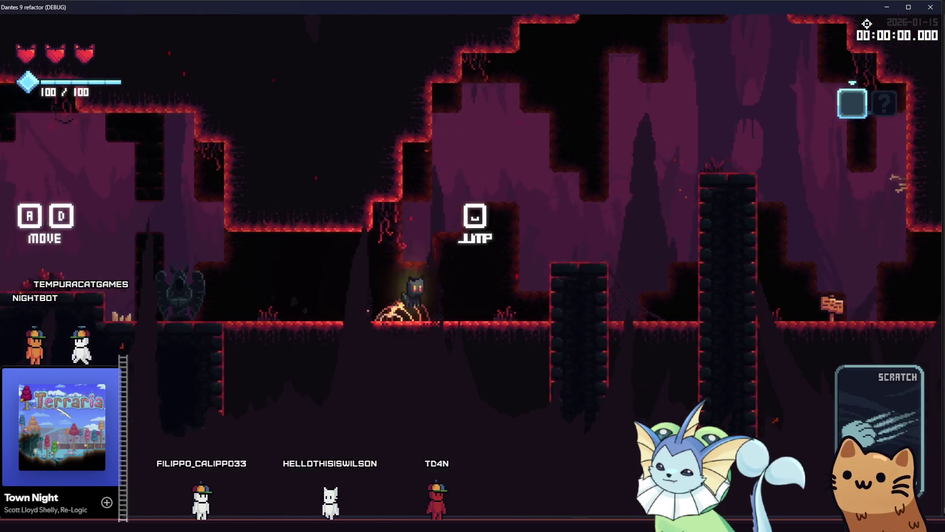
{"action": "key", "text": "space"}
{"action": "key", "text": "space"}
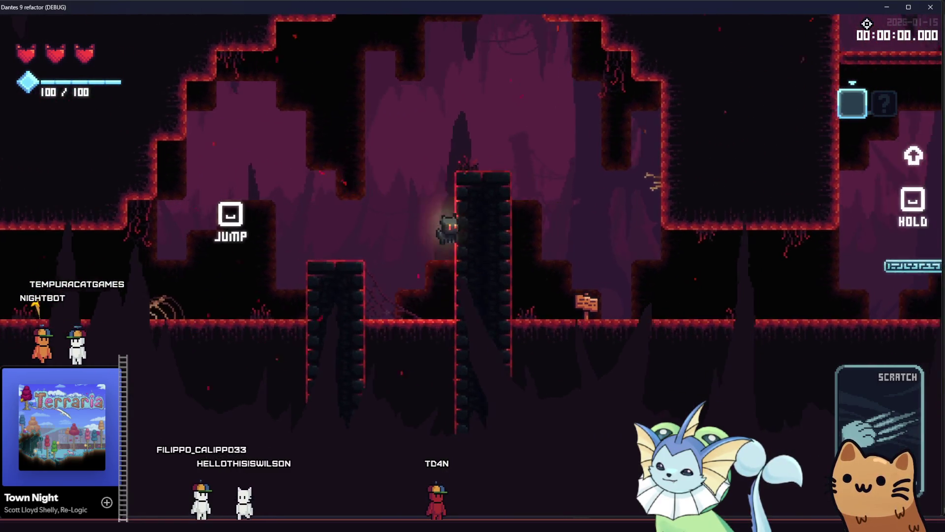
{"action": "key", "text": "space"}
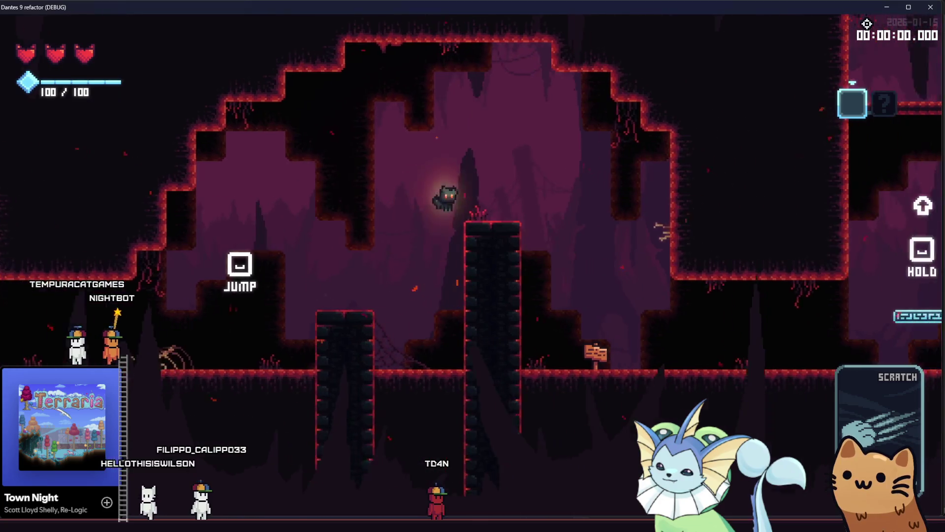
{"action": "key", "text": "space"}
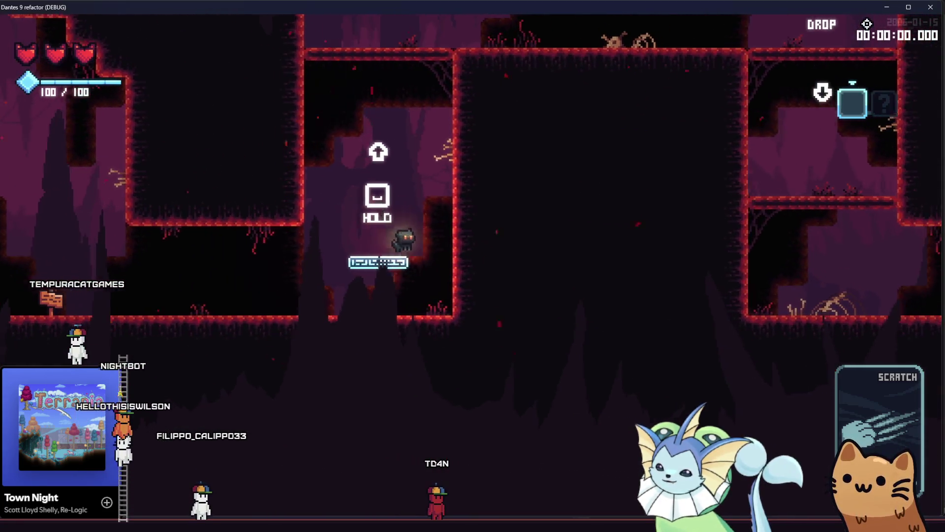
{"action": "key", "text": "Right"}
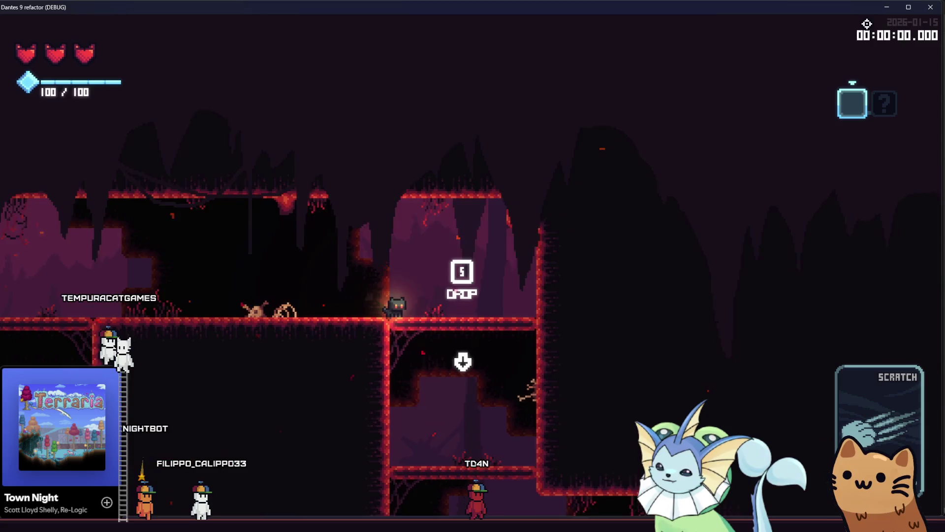
{"action": "key", "text": "s"}
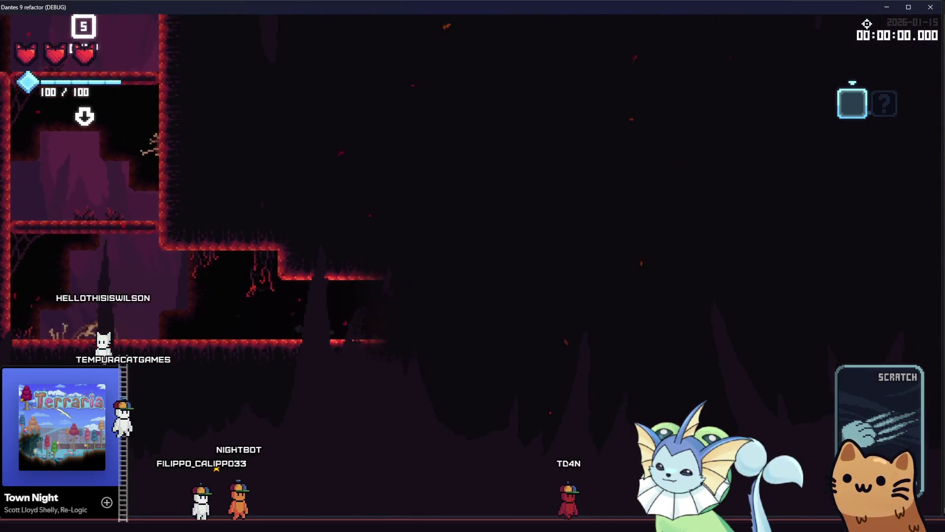
{"action": "key", "text": "Right"}
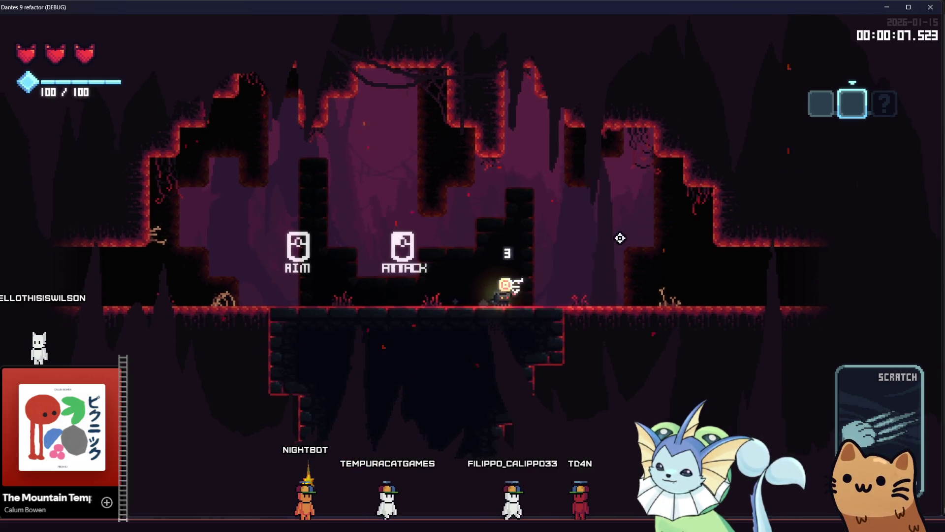
Walk right past the Equipment and Effect signs to the Box utility card sign.
{"action": "key", "text": "Right"}
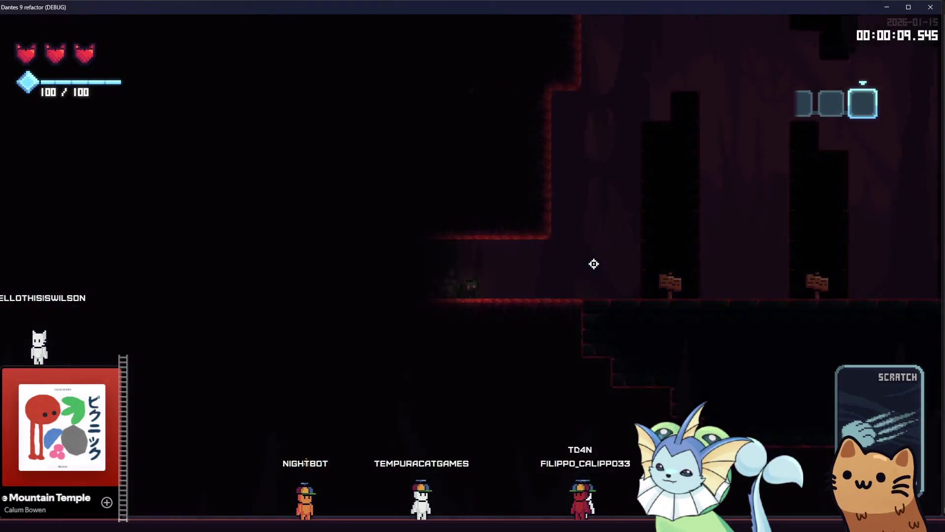
{"action": "key", "text": "Up"}
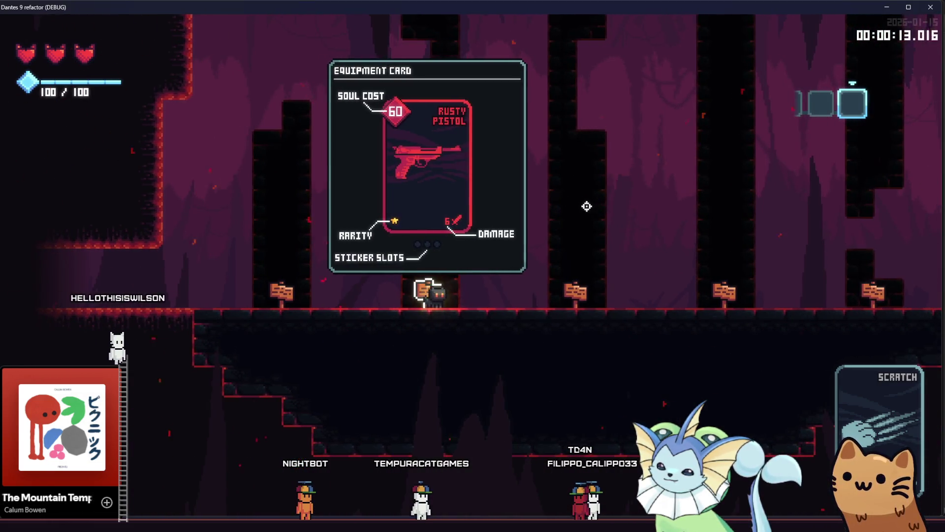
{"action": "key", "text": "Right"}
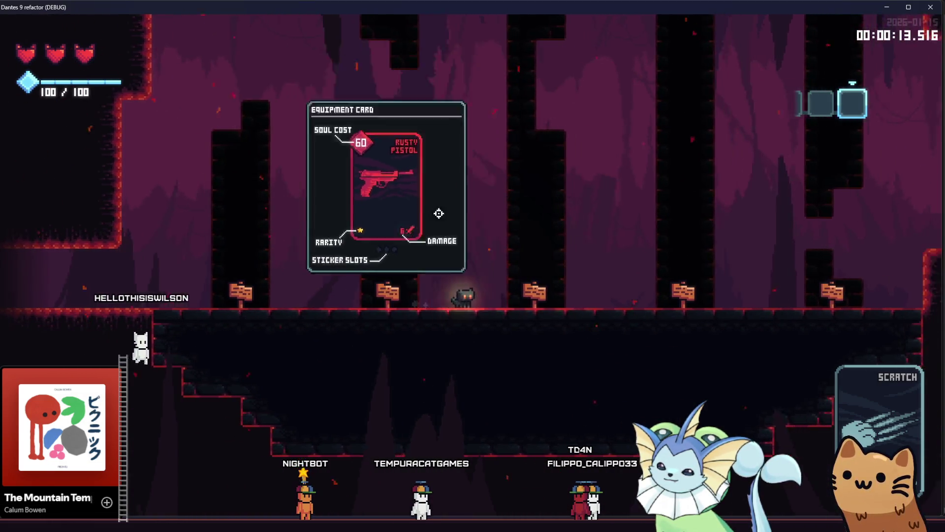
{"action": "key", "text": "Right"}
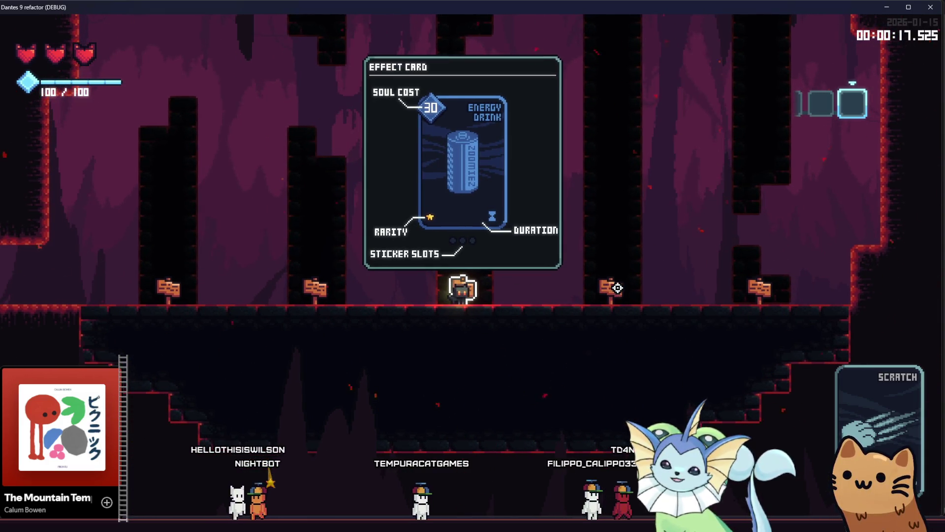
{"action": "key", "text": "Right"}
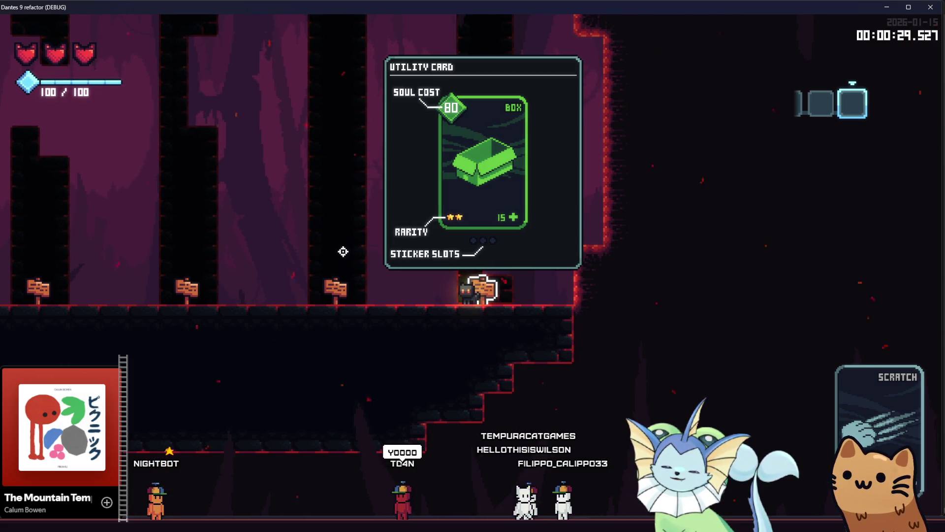
Walk back and forth between the Energy Drink, Rusty Pistol and Soul Dispenser signs.
{"action": "key", "text": "a"}
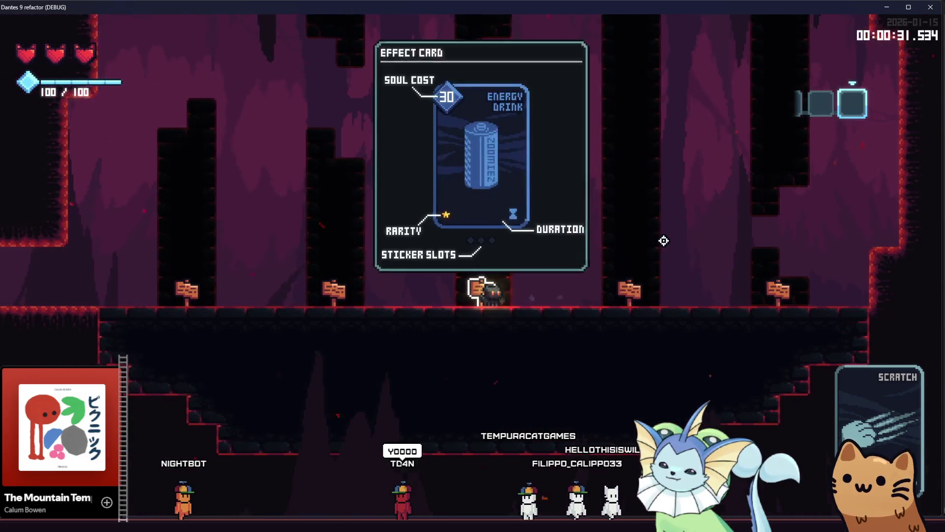
{"action": "key", "text": "d"}
{"action": "key", "text": "a"}
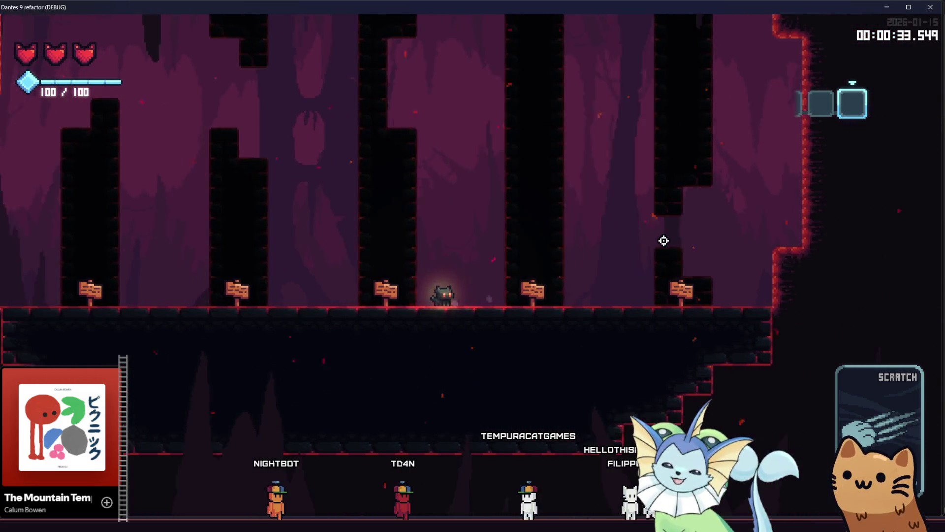
{"action": "key", "text": "a"}
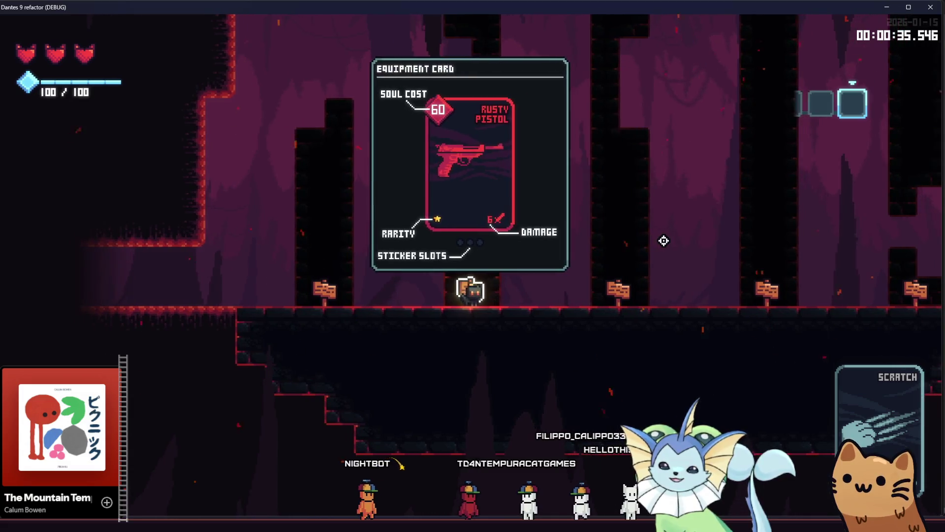
{"action": "key", "text": "d"}
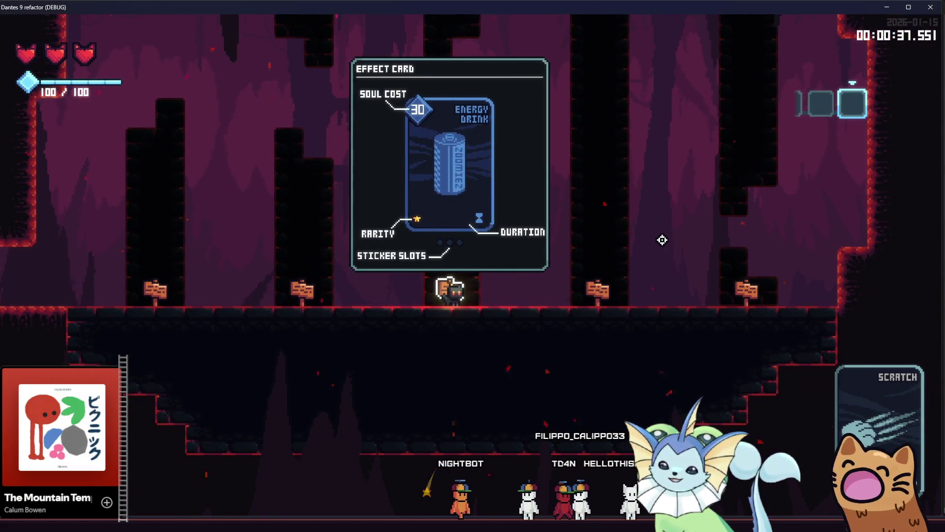
{"action": "key", "text": "a"}
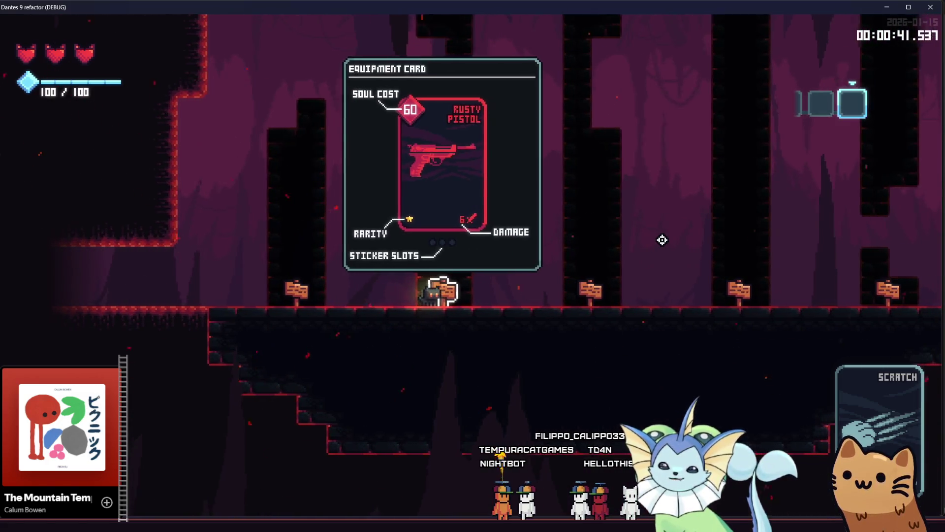
{"action": "key", "text": "d"}
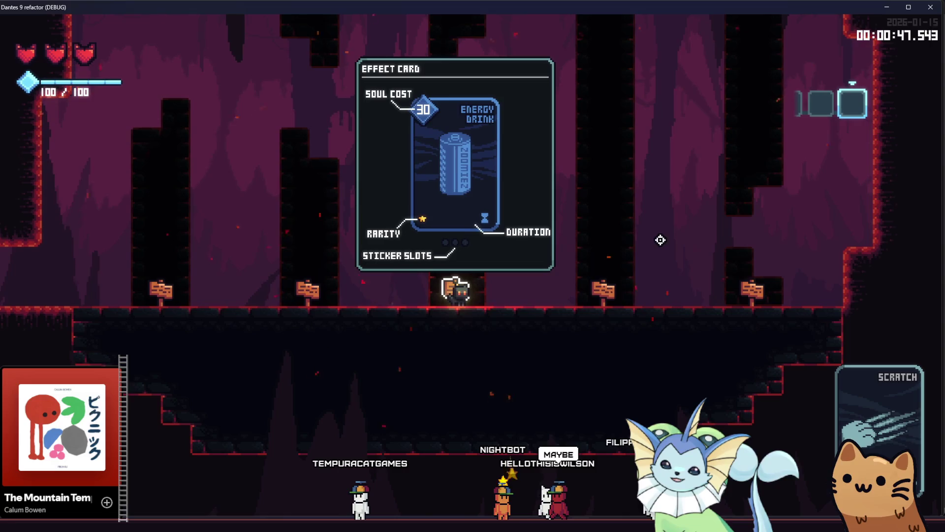
Reopen the Rusty Pistol popup, then pass the Soul Dispenser and Box signs and return.
{"action": "key", "text": "a"}
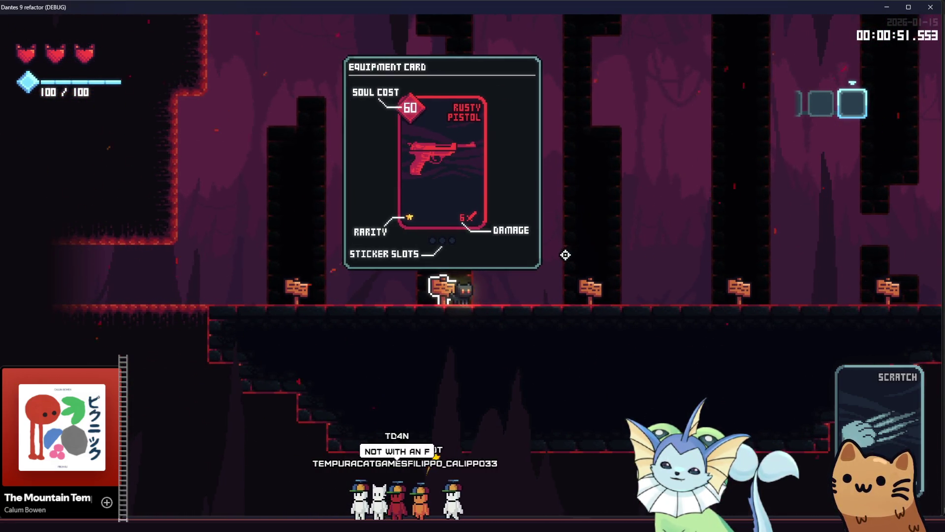
{"action": "key", "text": "d"}
{"action": "key", "text": "d"}
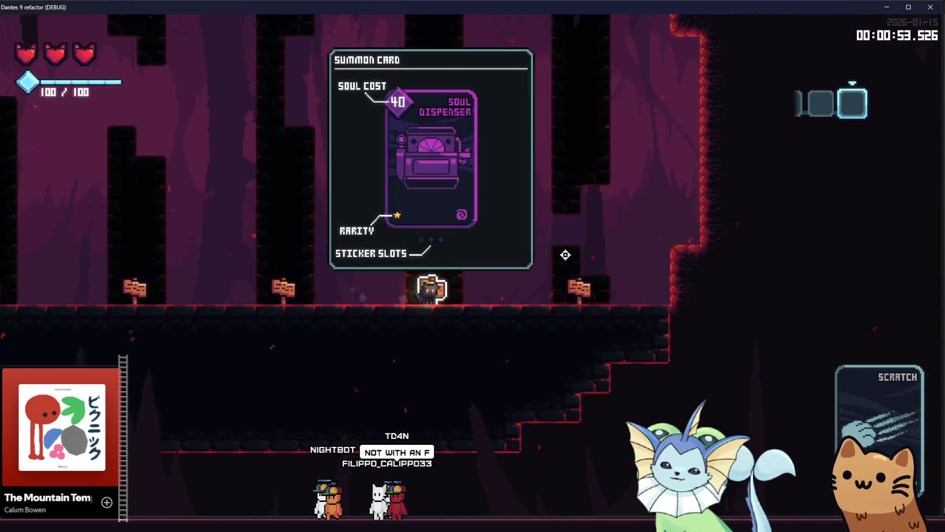
{"action": "key", "text": "d"}
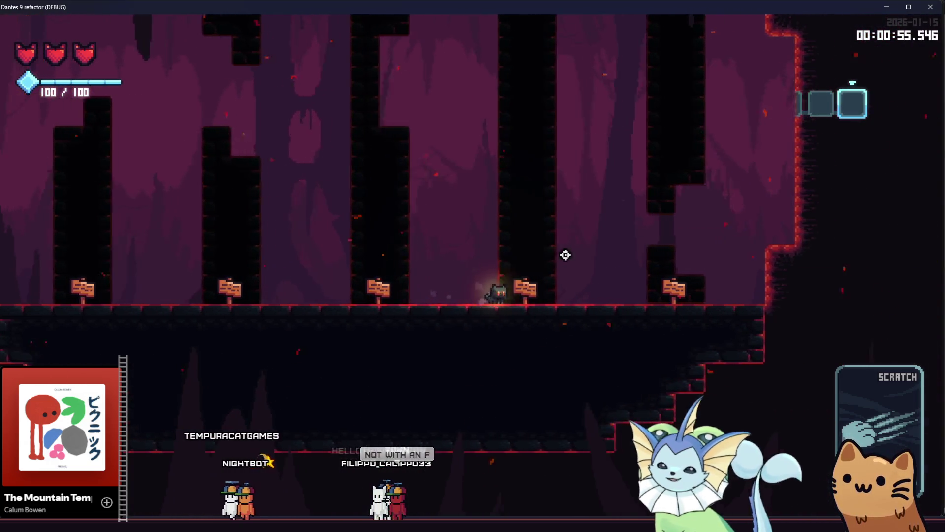
{"action": "key", "text": "d"}
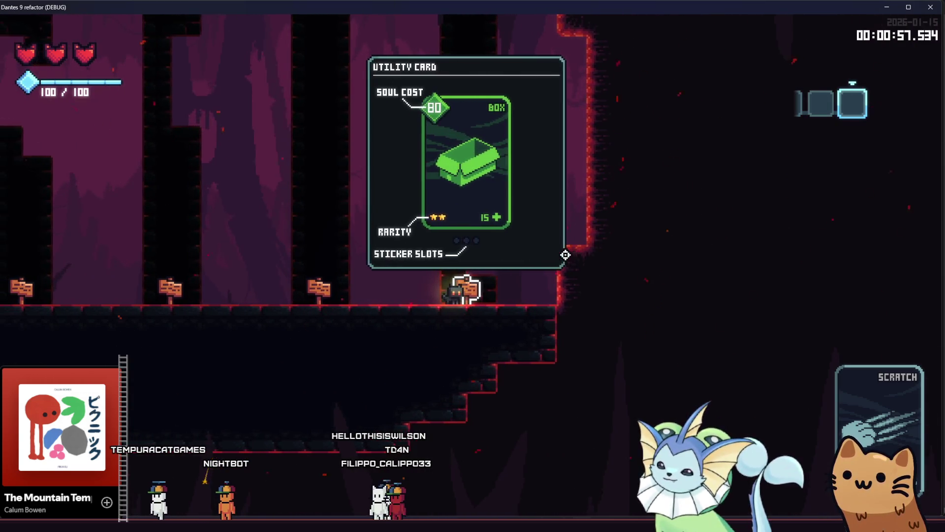
{"action": "key", "text": "d"}
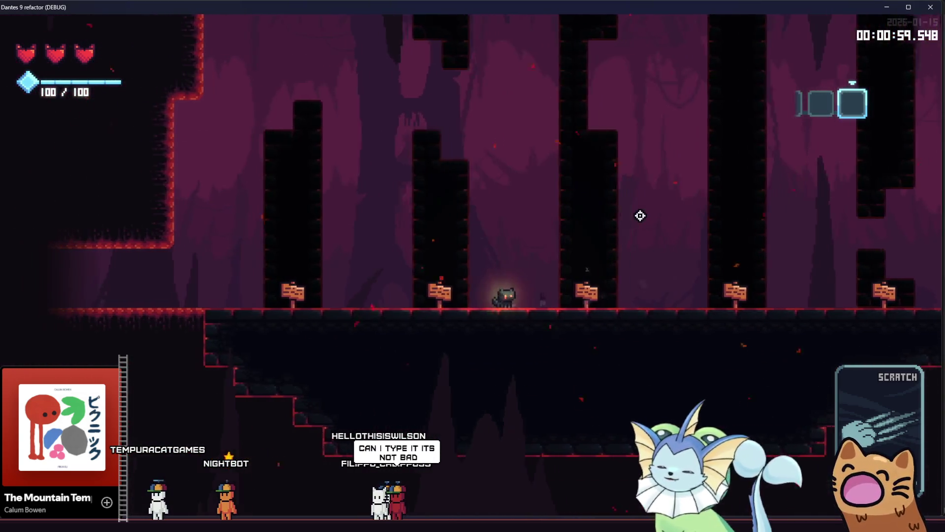
{"action": "key", "text": "a"}
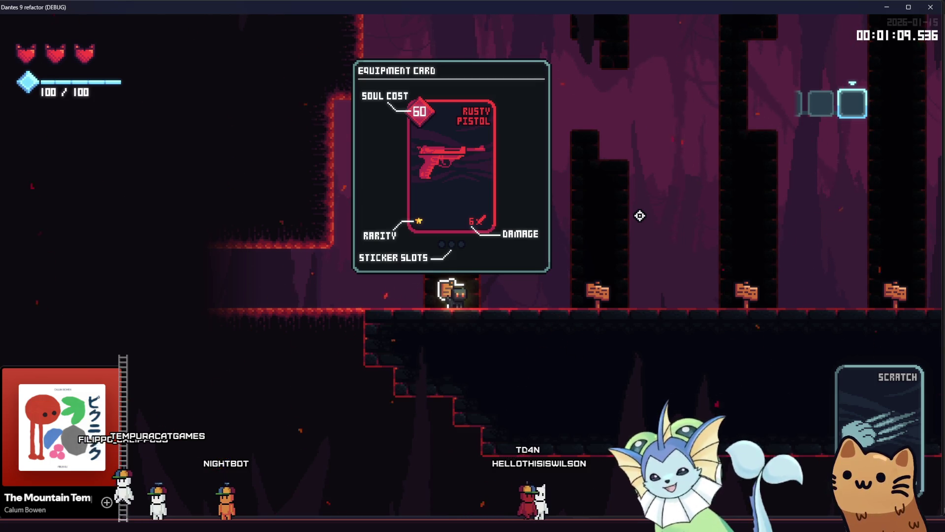
Retrigger the Rusty Pistol sign, then walk right via Energy Drink and Soul Dispenser to Box.
{"action": "key", "text": "d"}
{"action": "key", "text": "a"}
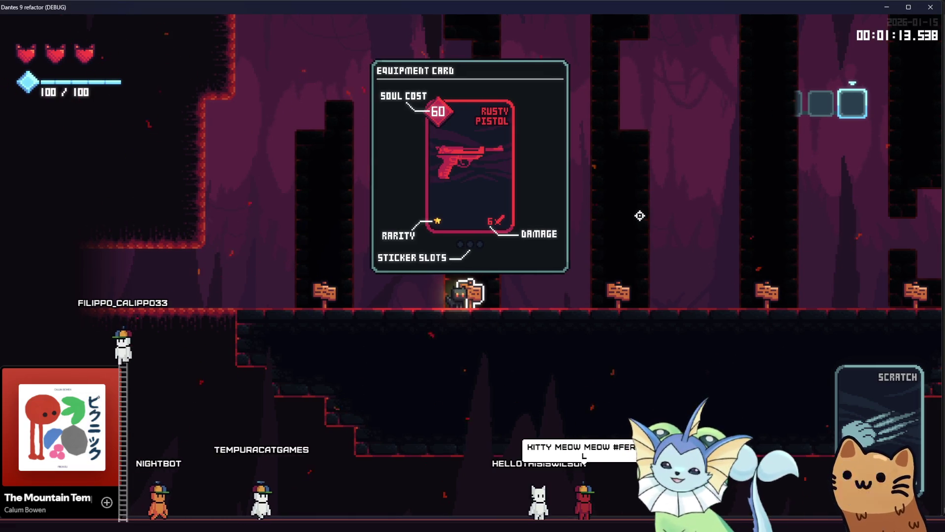
{"action": "key", "text": "d"}
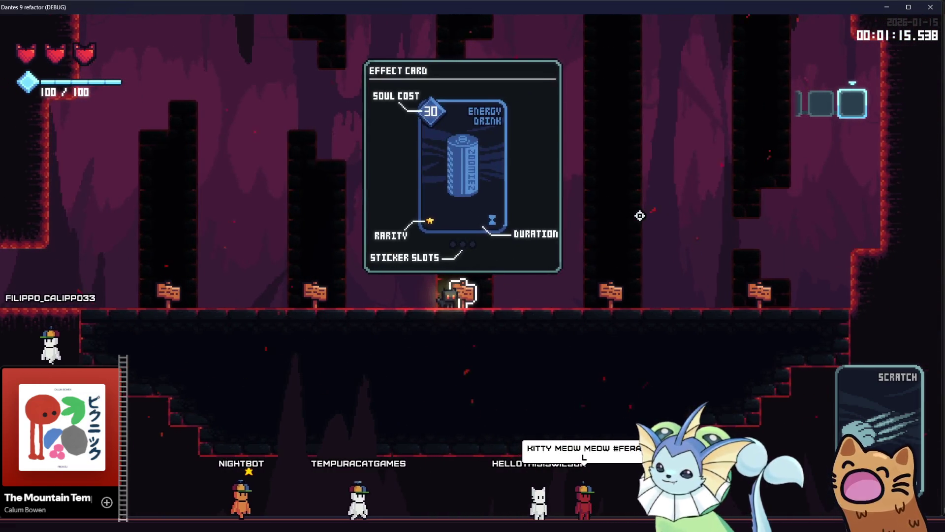
{"action": "key", "text": "a"}
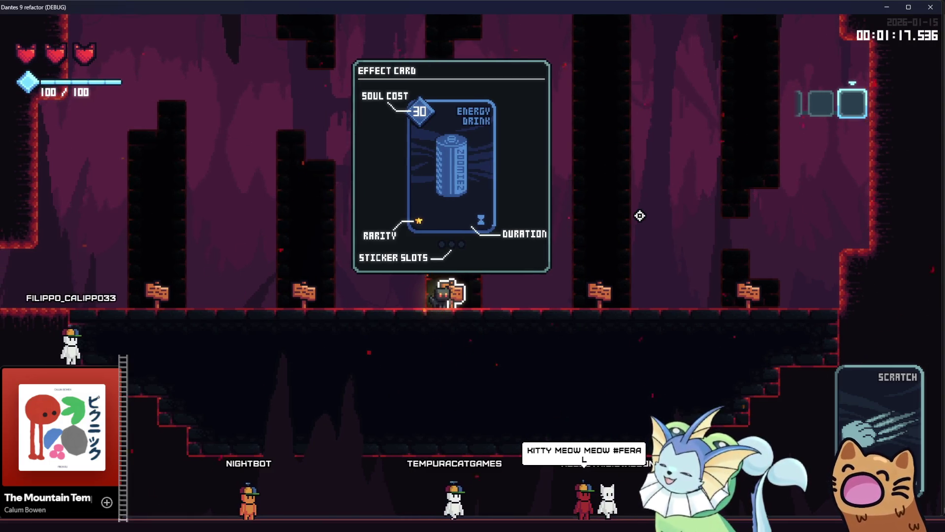
{"action": "key", "text": "d"}
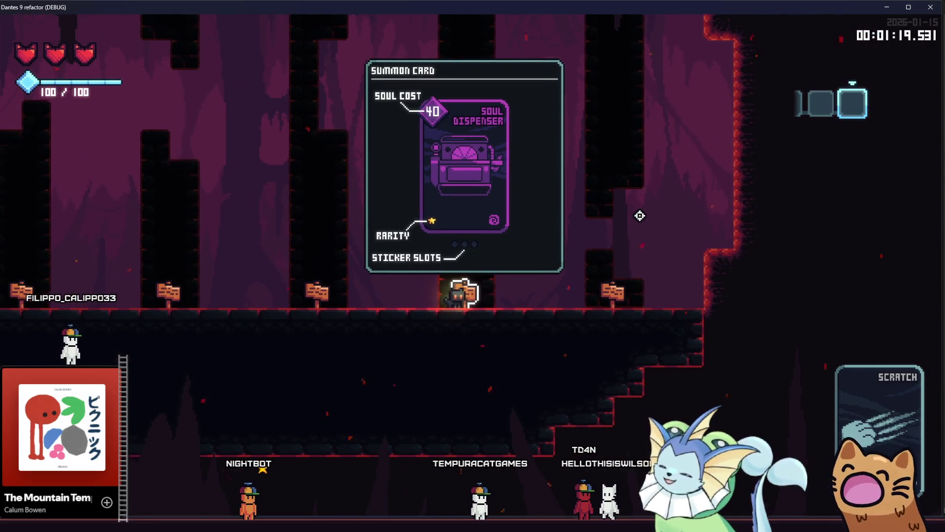
{"action": "key", "text": "d"}
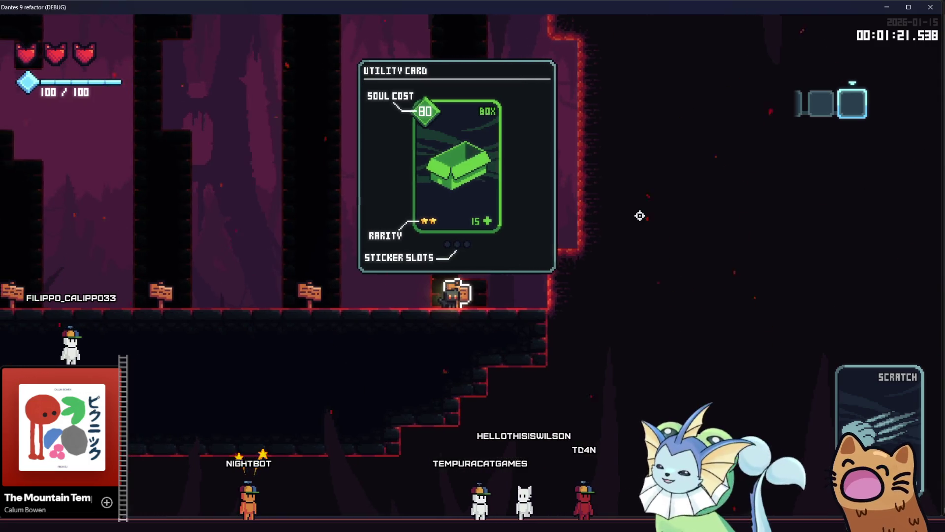
Walk back left to the Rusty Pistol sign, close and reopen its card, then step off.
{"action": "key", "text": "a"}
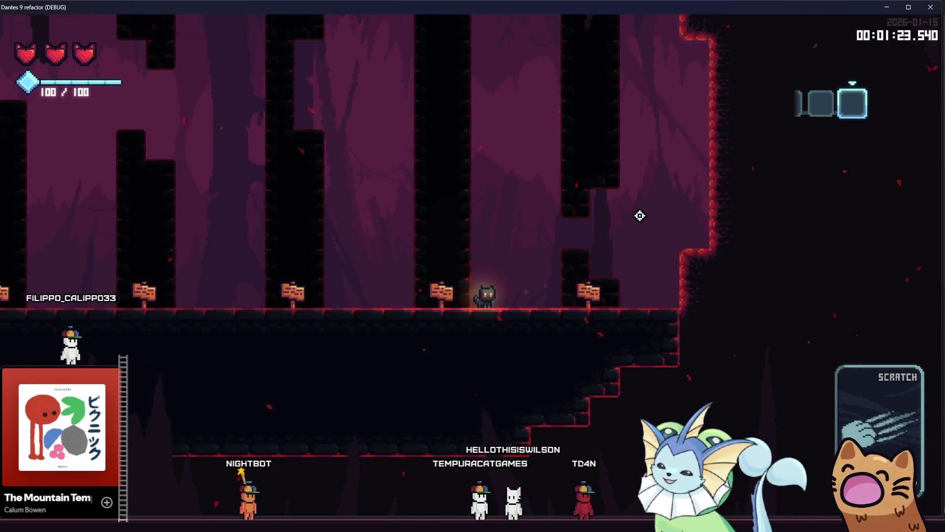
{"action": "key", "text": "a"}
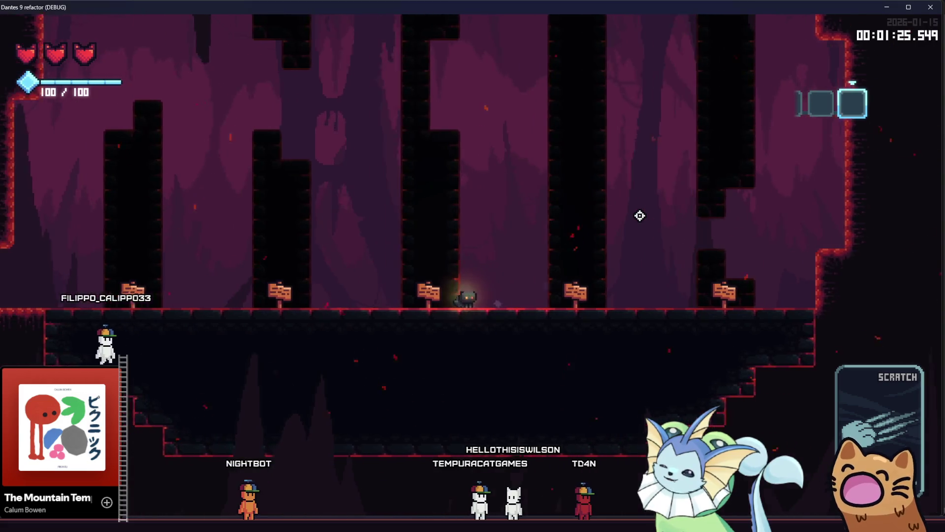
{"action": "key", "text": "a"}
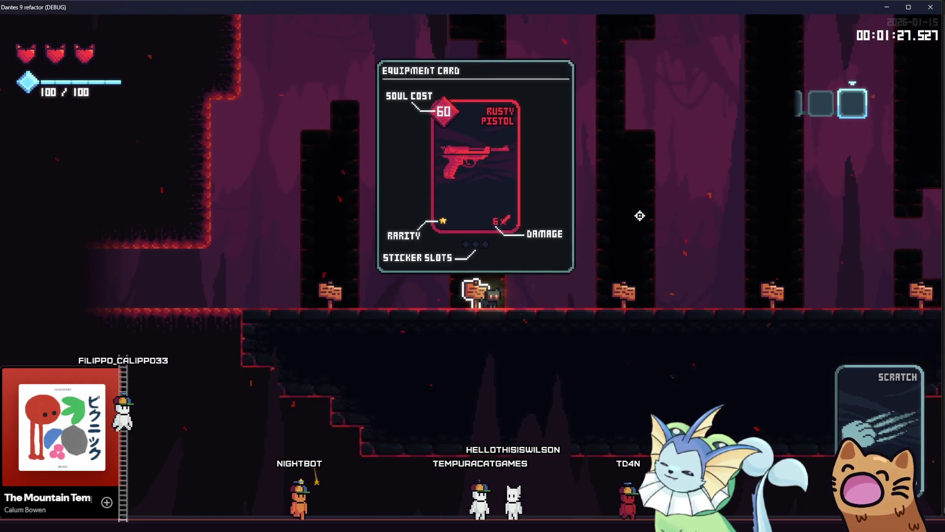
{"action": "key", "text": "a"}
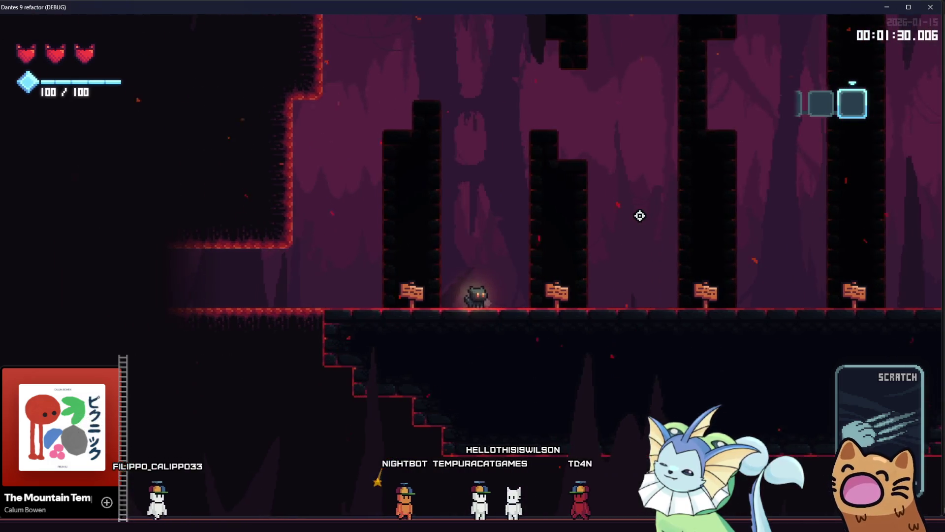
{"action": "key", "text": "a"}
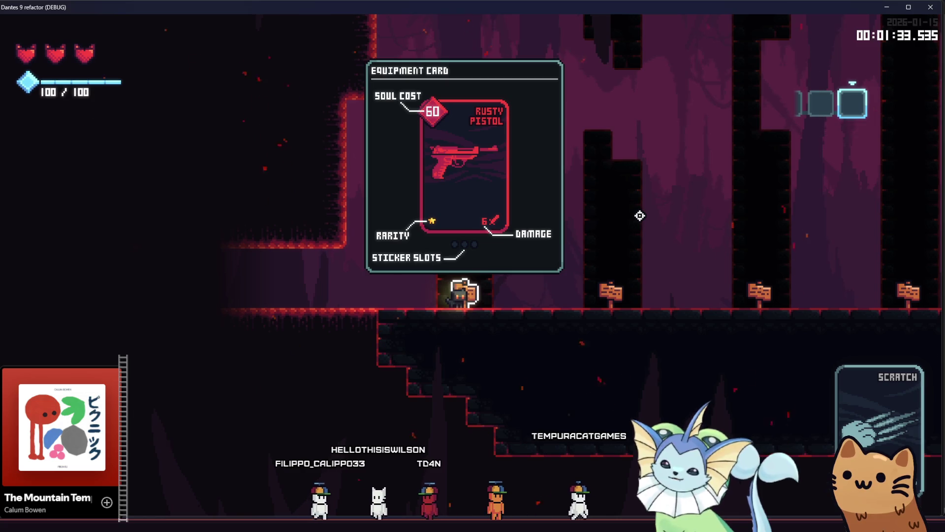
{"action": "key", "text": "d"}
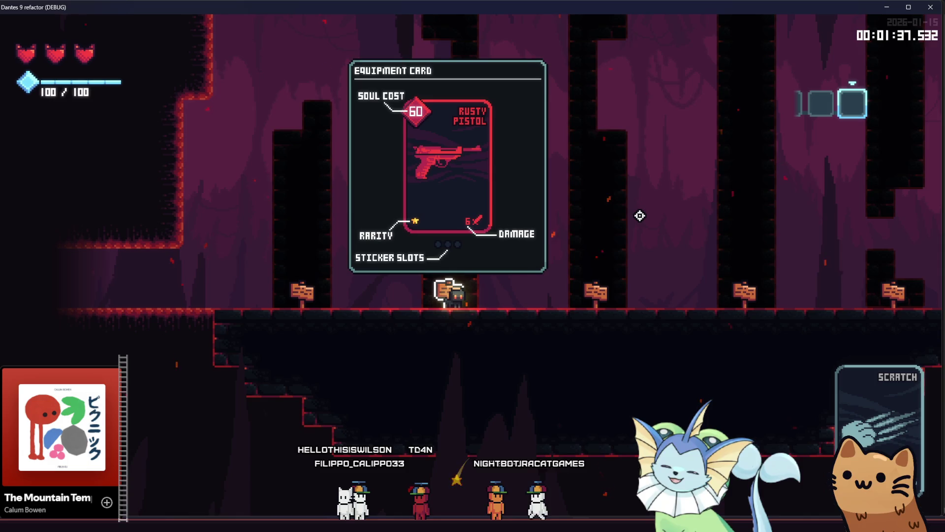
{"action": "key", "text": "d"}
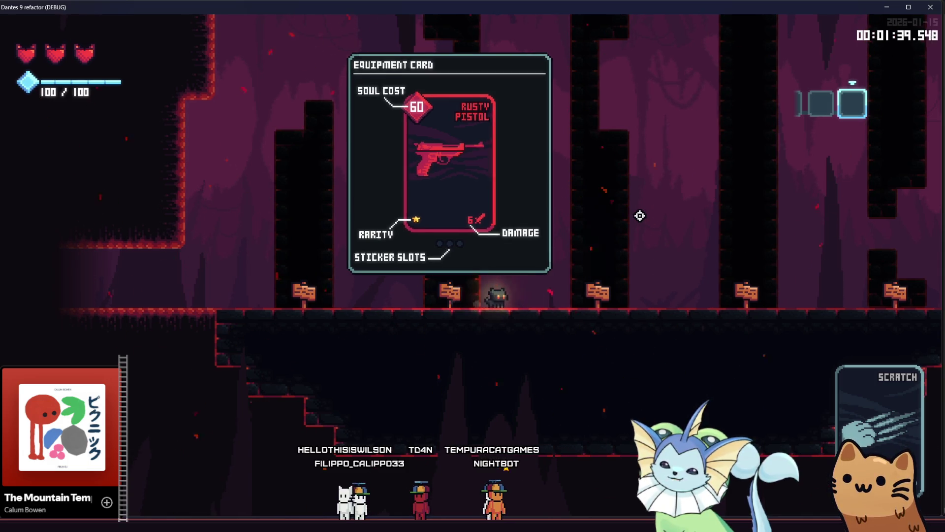
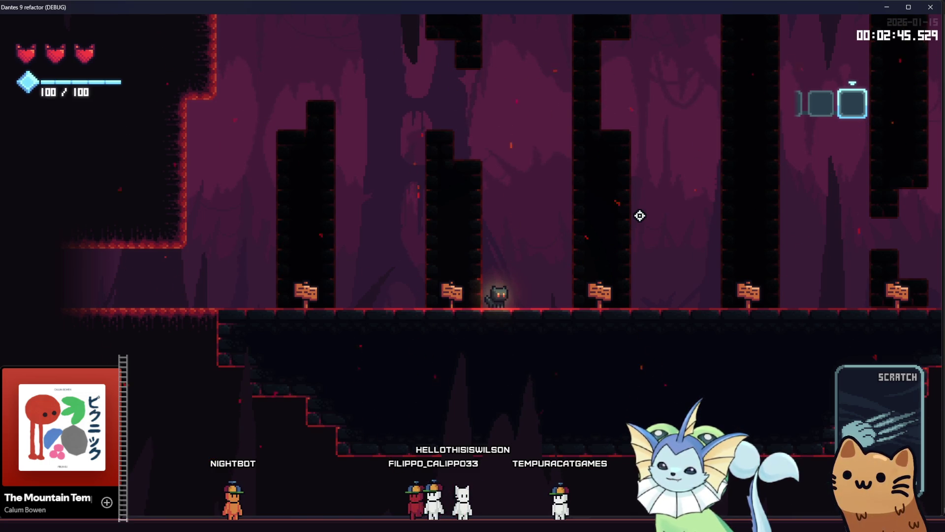
Slash, walk past the Rusty Pistol and Soul Dispenser signposts, and retest the pistol card.
{"action": "left_click", "coordinate": [647, 241]}
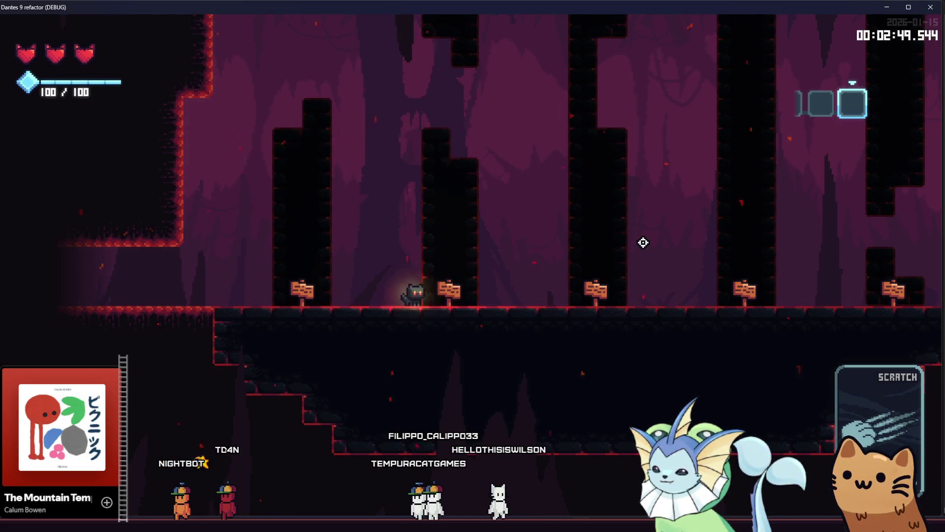
{"action": "key", "text": "d"}
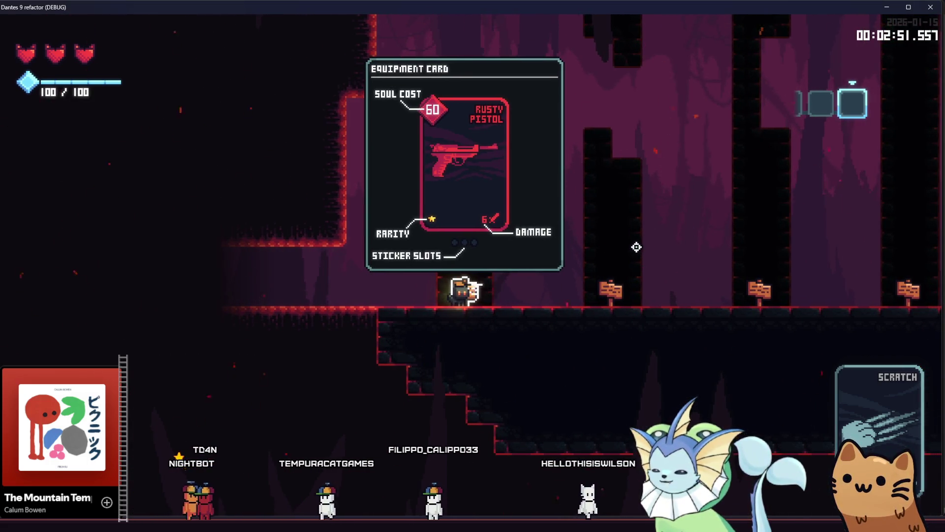
{"action": "key", "text": "d"}
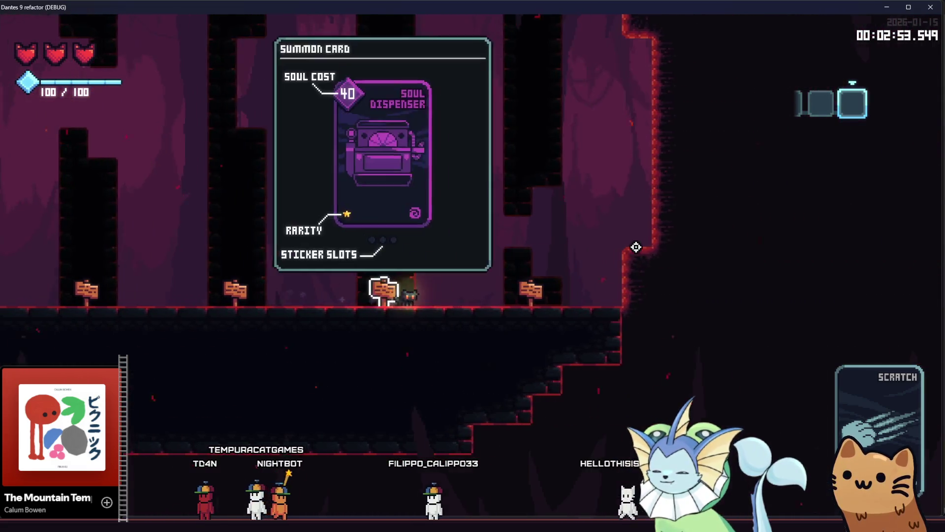
{"action": "key", "text": "d"}
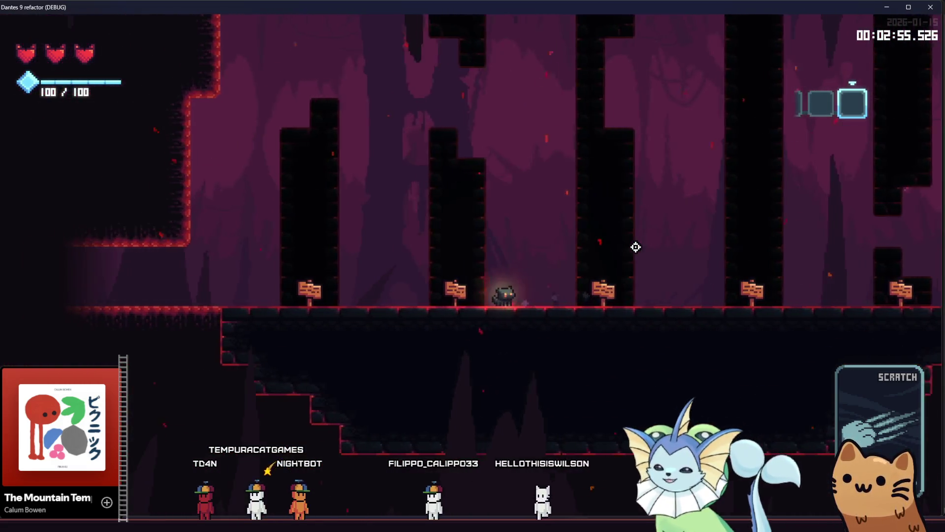
{"action": "key", "text": "a"}
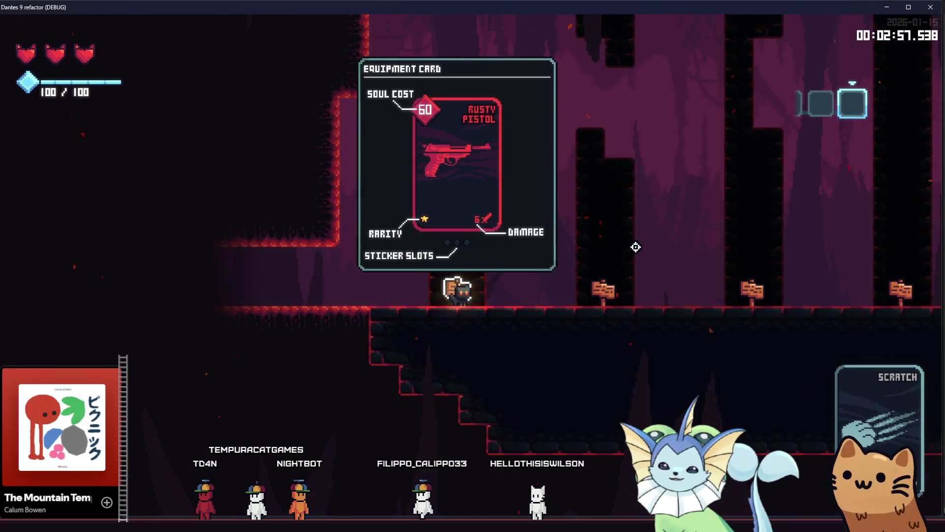
{"action": "key", "text": "d"}
{"action": "key", "text": "a"}
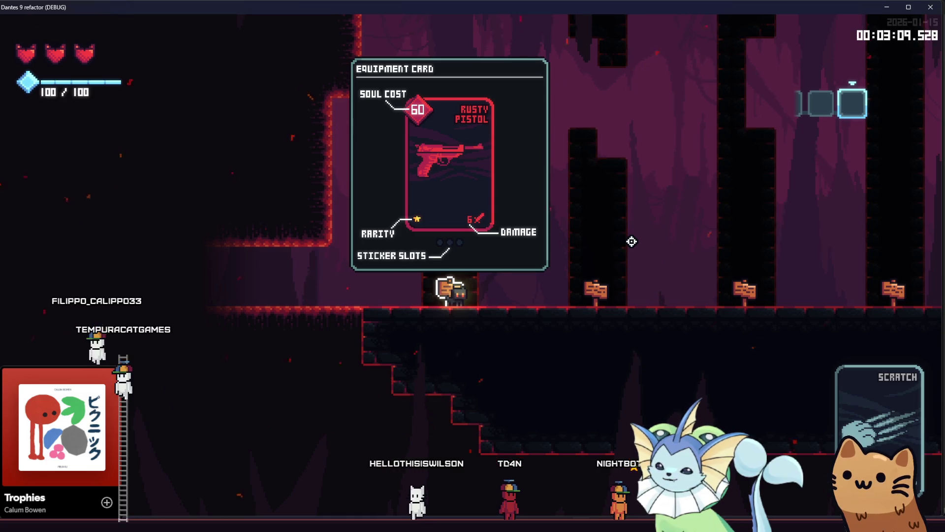
{"action": "key", "text": "Right"}
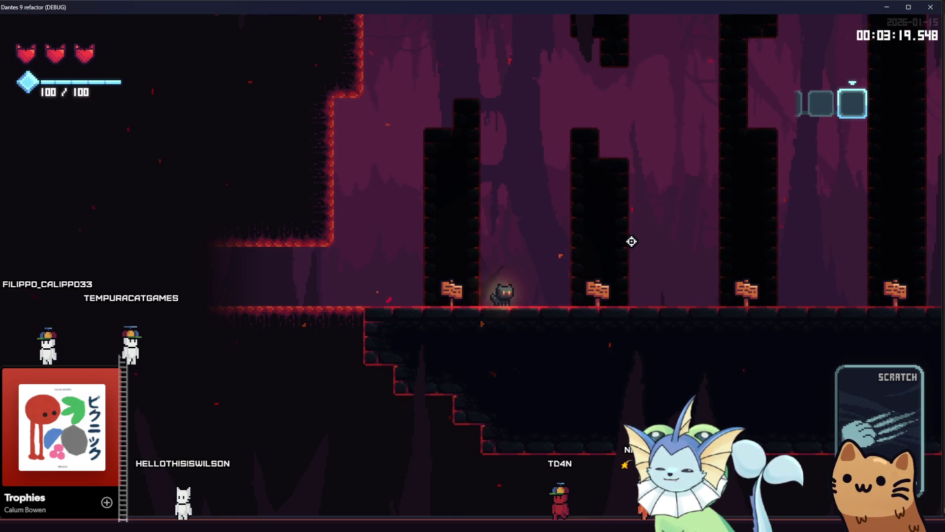
Retest the first signpost's card, then walk right onto the Energy Drink signpost.
{"action": "key", "text": "a"}
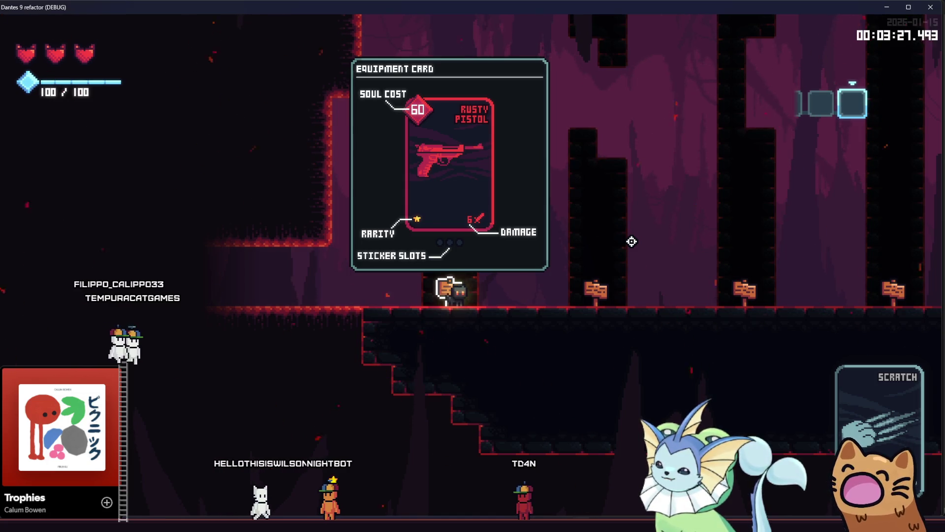
{"action": "key", "text": "d"}
{"action": "key", "text": "a"}
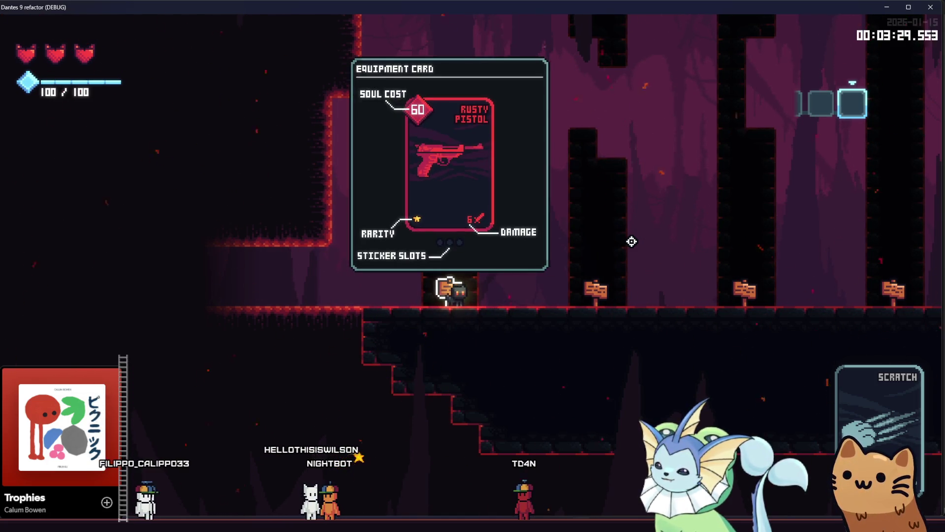
{"action": "key", "text": "d"}
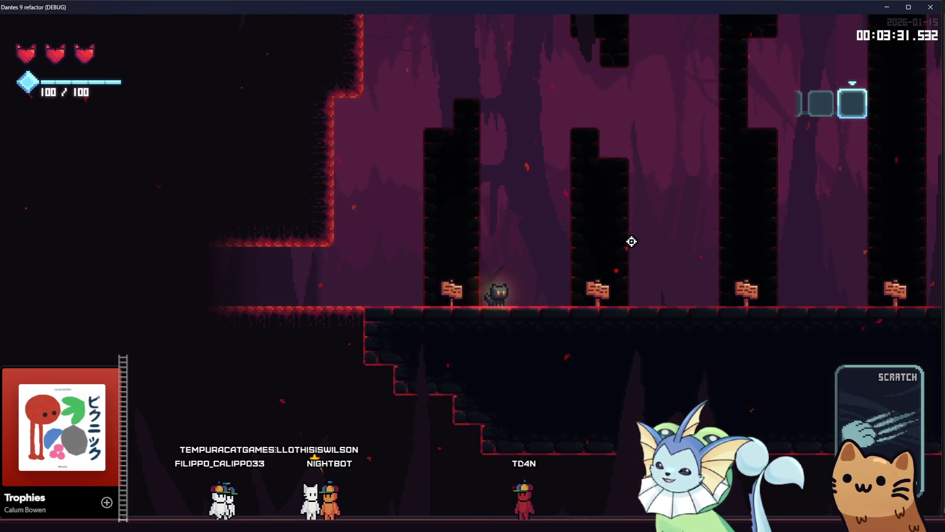
{"action": "key", "text": "a"}
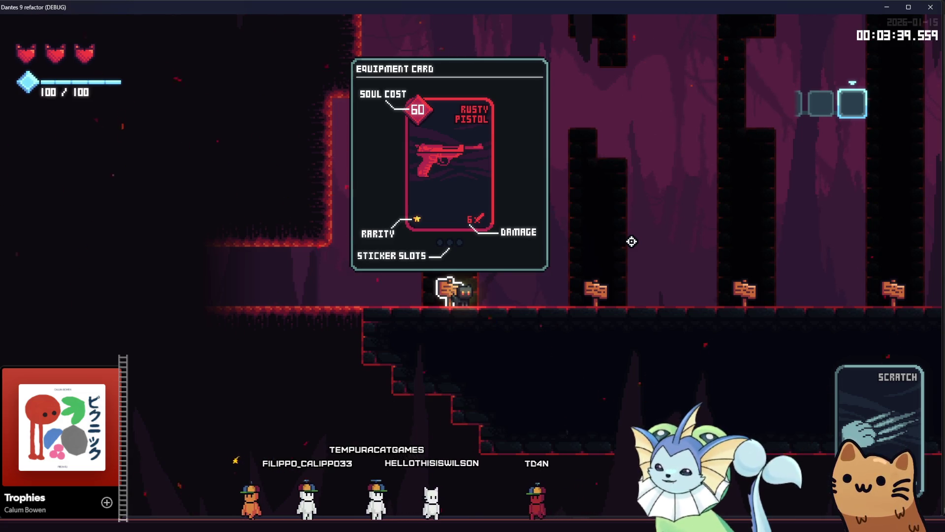
{"action": "key", "text": "d"}
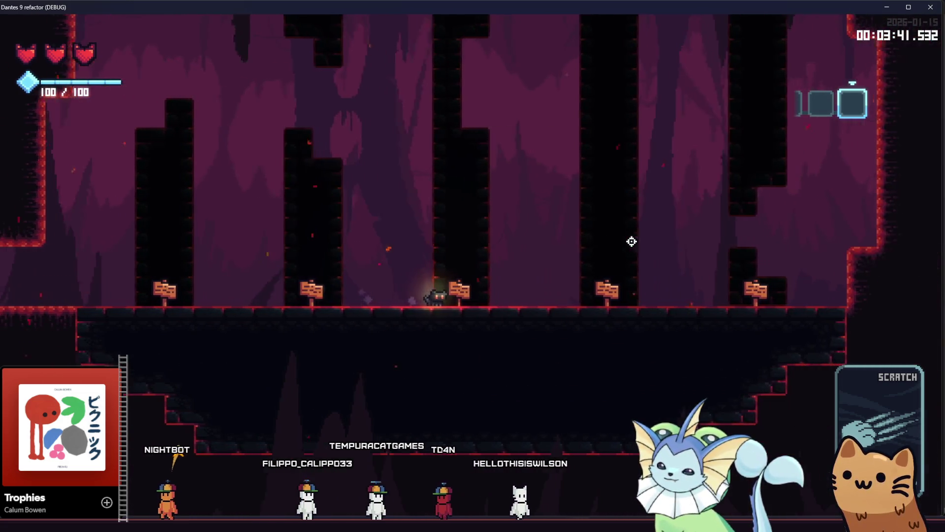
{"action": "key", "text": "d"}
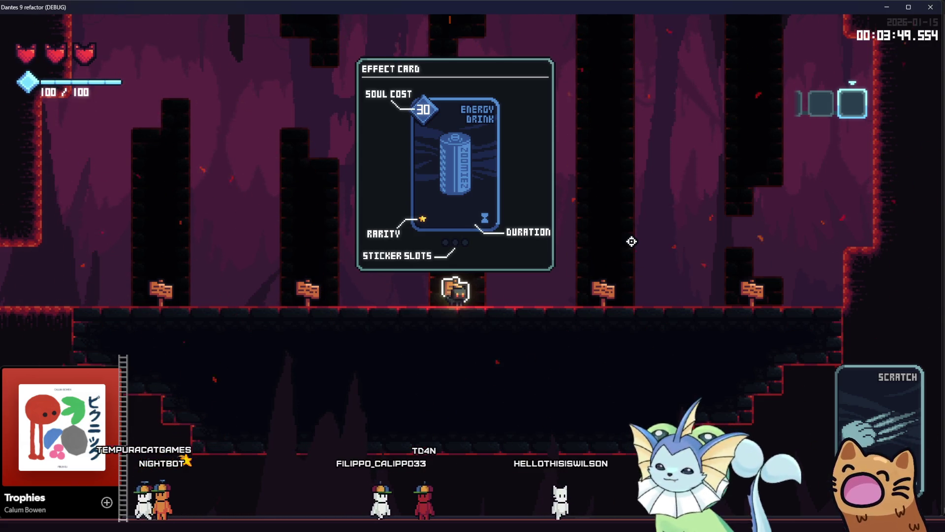
Walk from the Soul Dispenser to the Box signpost and back to Energy Drink, checking each card.
{"action": "key", "text": "d"}
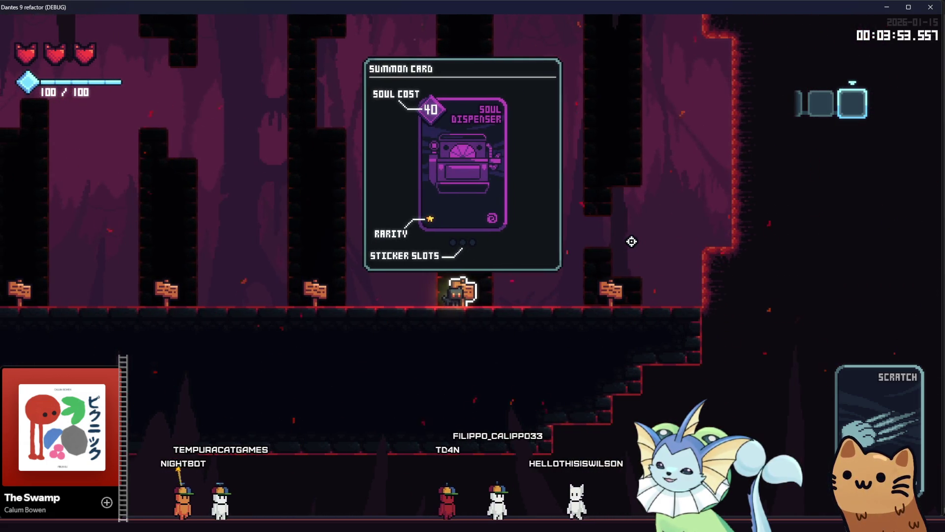
{"action": "key", "text": "a"}
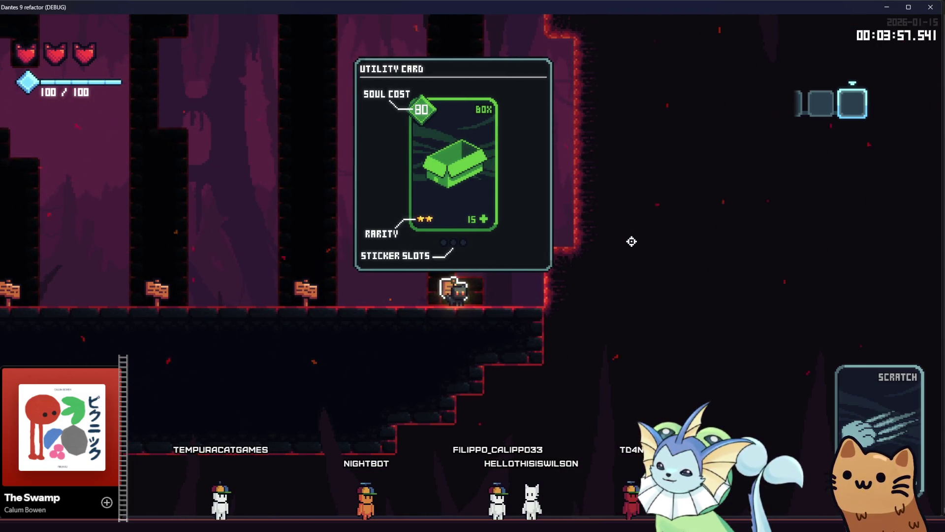
{"action": "key", "text": "d"}
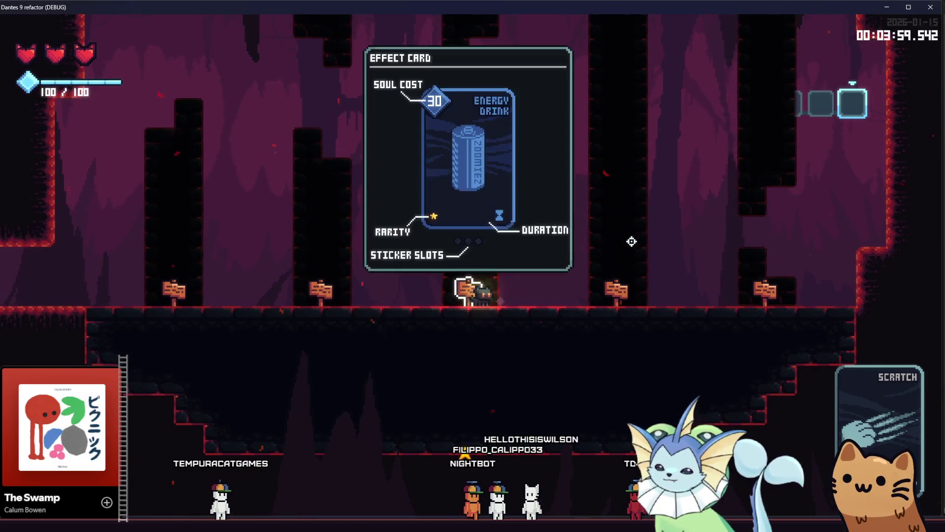
{"action": "key", "text": "d"}
{"action": "key", "text": "d"}
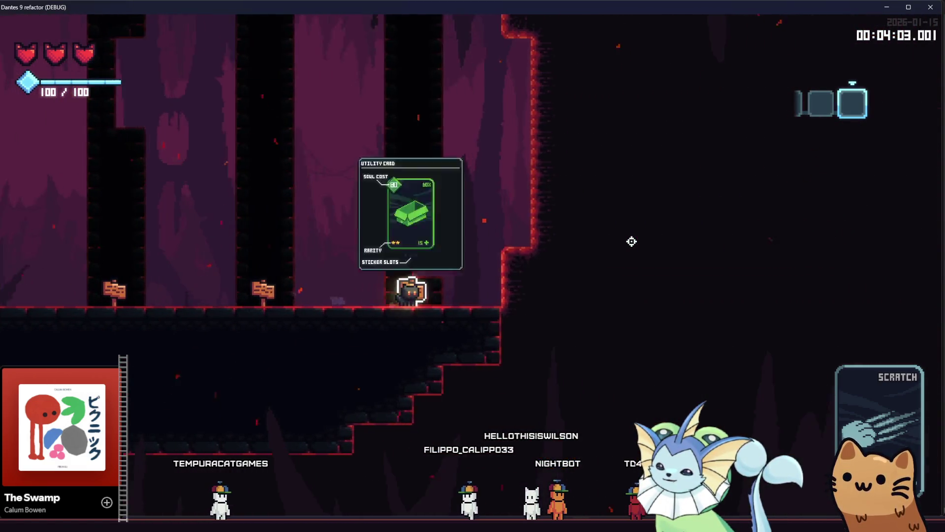
{"action": "key", "text": "a"}
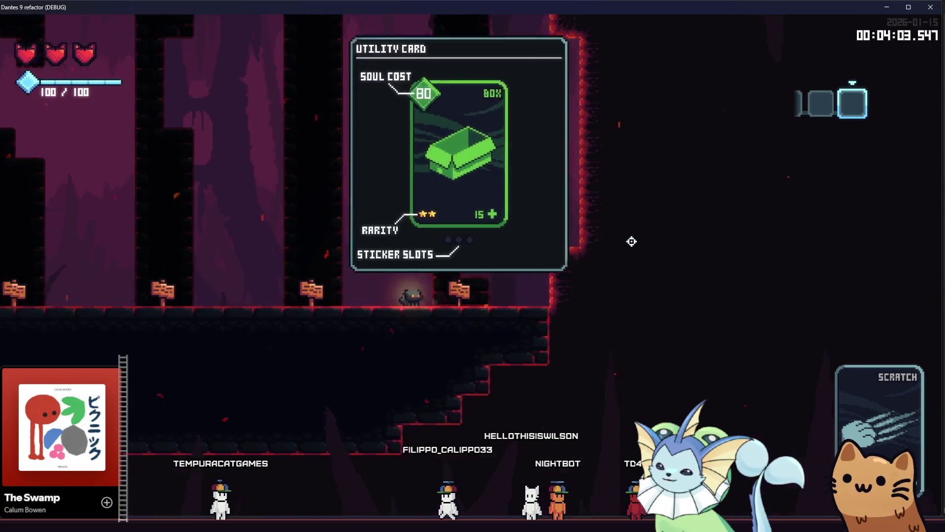
{"action": "key", "text": "a"}
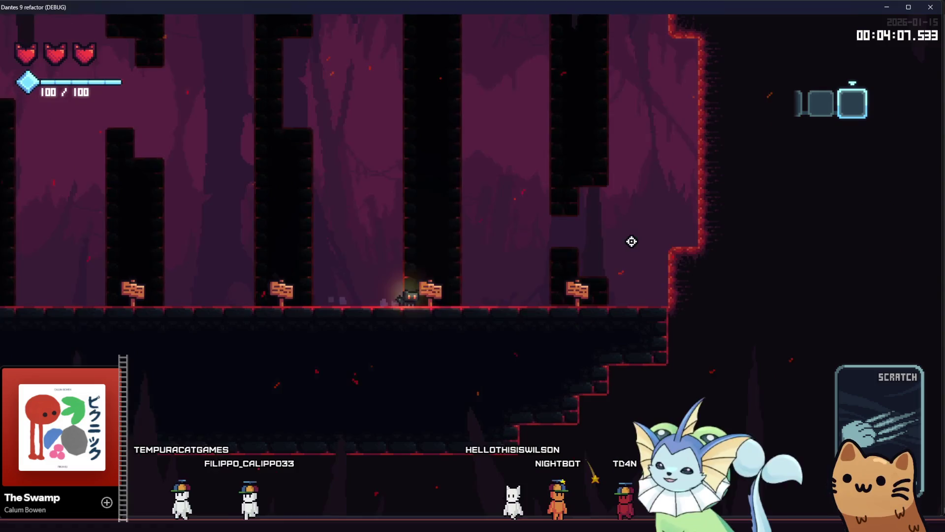
{"action": "key", "text": "a"}
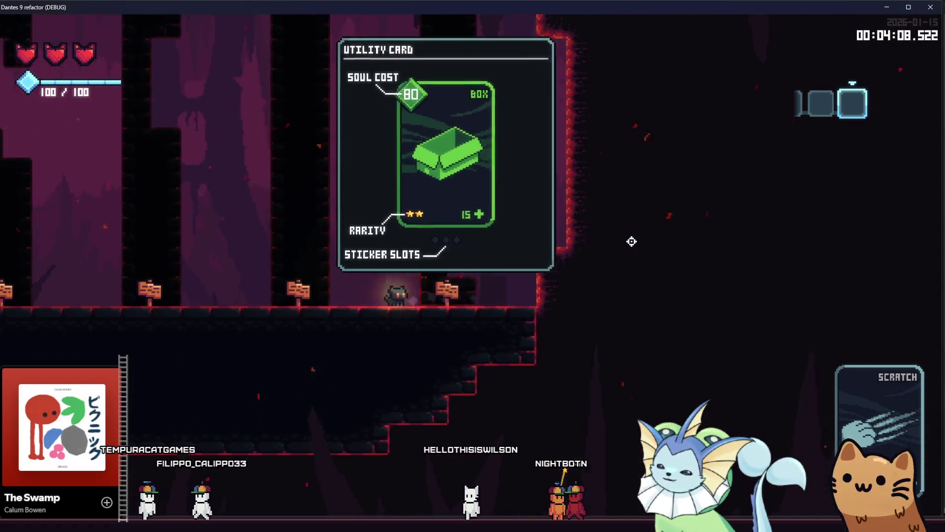
Walk across the signposts and back to the Rusty Pistol, stepping on and off to recheck cards.
{"action": "key", "text": "d"}
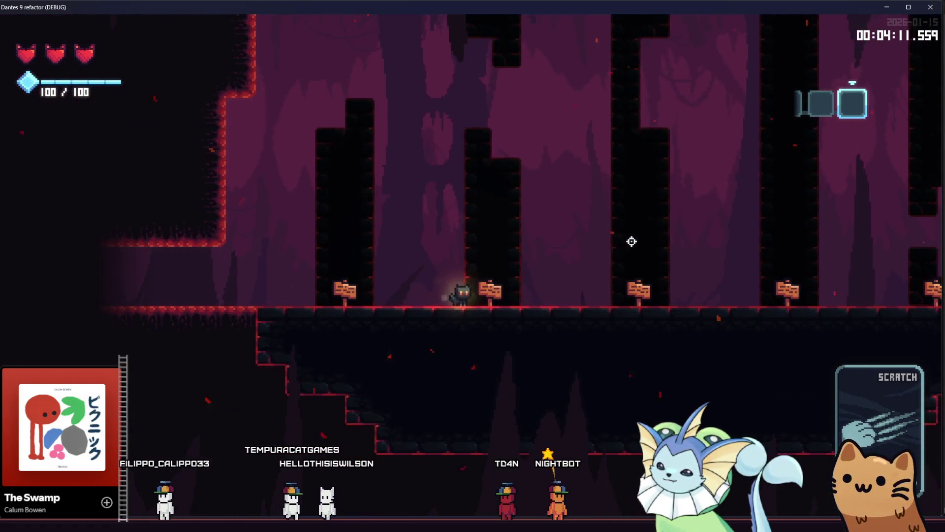
{"action": "key", "text": "d"}
{"action": "key", "text": "a"}
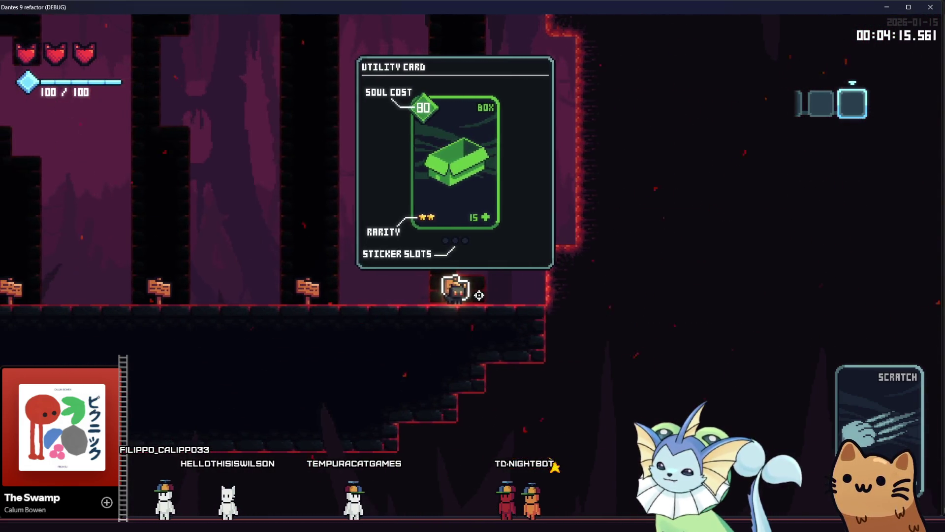
{"action": "key", "text": "a"}
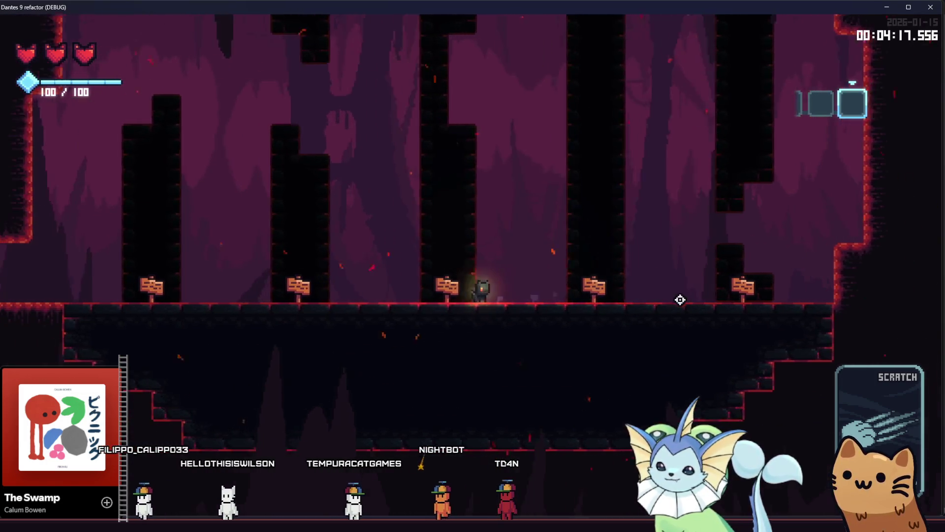
{"action": "key", "text": "a"}
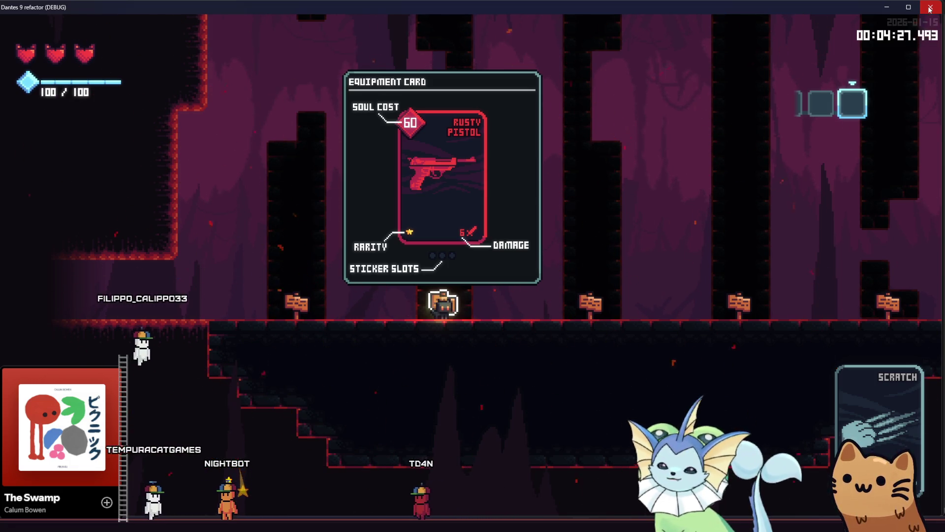
{"action": "key", "text": "Left"}
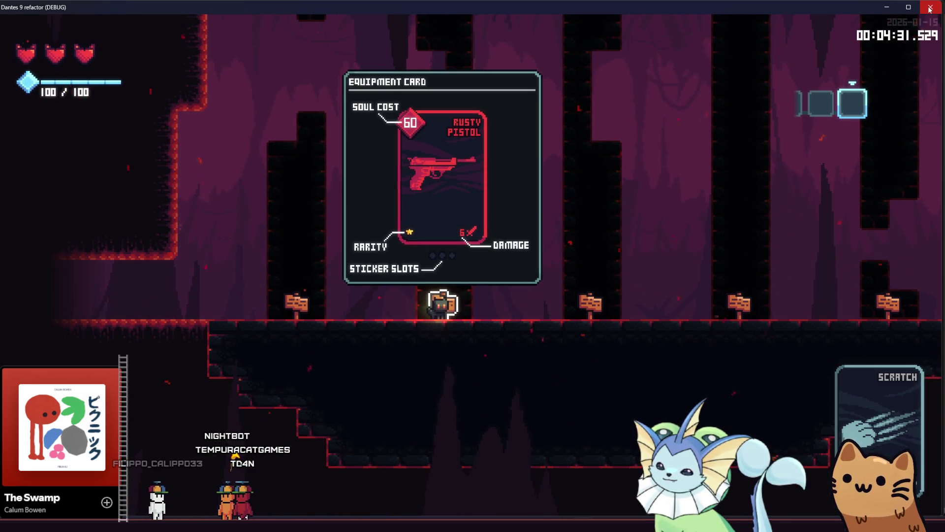
{"action": "key", "text": "Right"}
{"action": "key", "text": "Left"}
Open the pause menu's System tab, then leave the game for the Godot editor.
{"action": "key", "text": "Escape"}
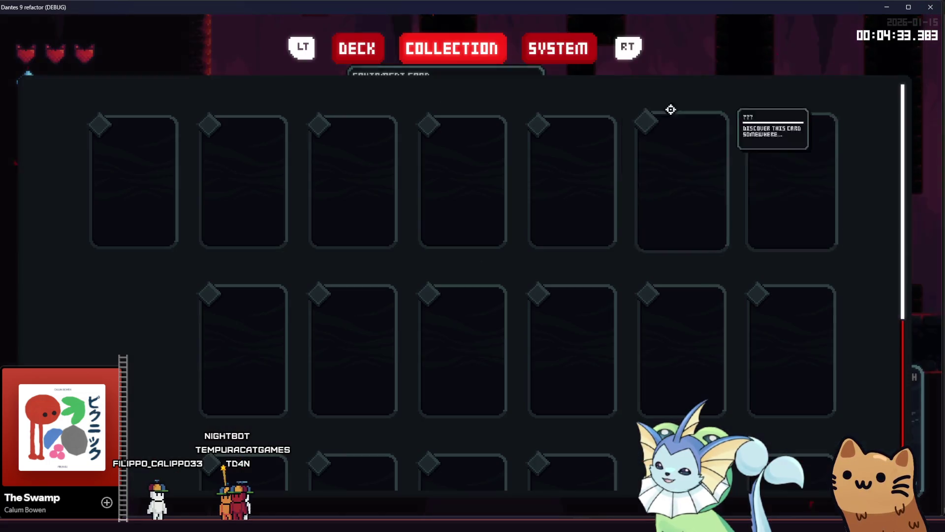
{"action": "key", "text": "e"}
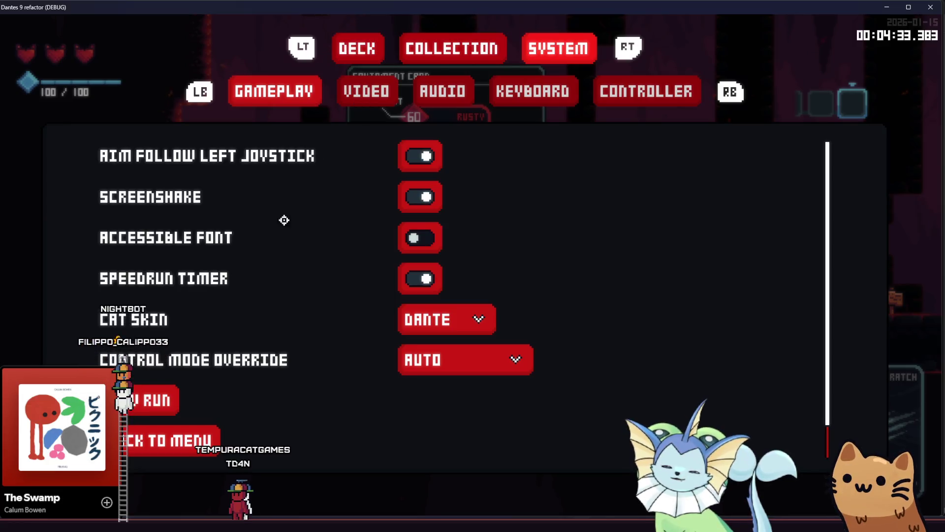
{"action": "key", "text": "alt+Tab"}
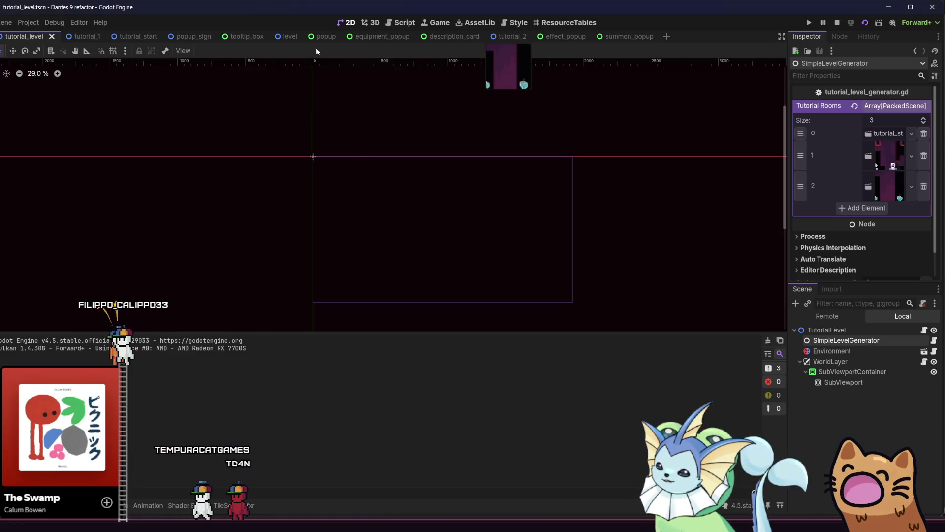
Give the Popup root a Pass (Propagate Up) mouse filter with recursive behaviour Enabled, save, and return to the game.
{"action": "left_click", "coordinate": [318, 37]}
{"action": "left_click", "coordinate": [815, 330]}
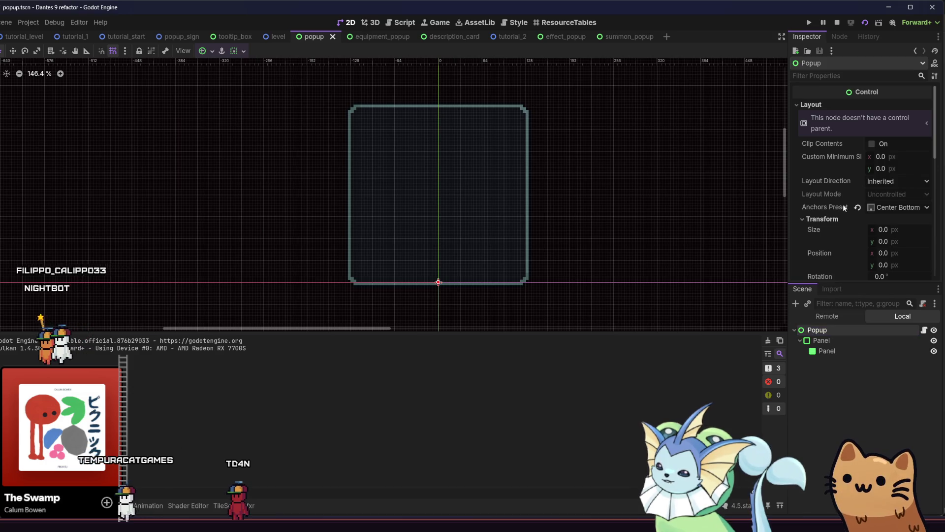
{"action": "scroll", "coordinate": [838, 197], "scroll_direction": "down", "scroll_amount": 3}
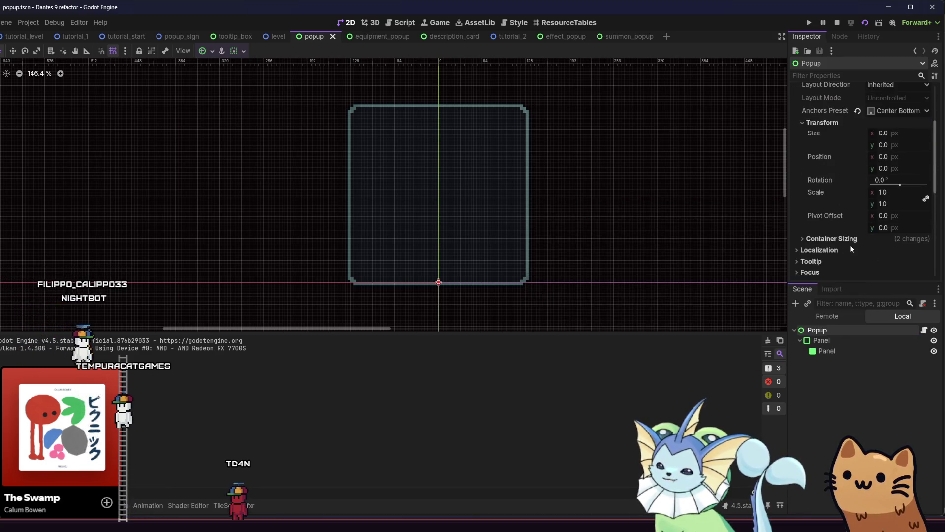
{"action": "scroll", "coordinate": [851, 244], "scroll_direction": "down", "scroll_amount": 2}
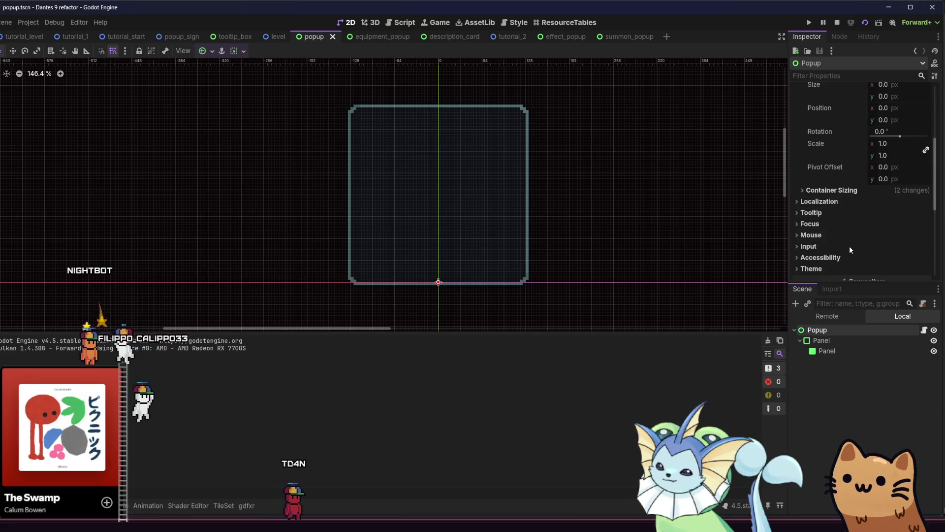
{"action": "left_click", "coordinate": [859, 235]}
{"action": "left_click", "coordinate": [881, 247]}
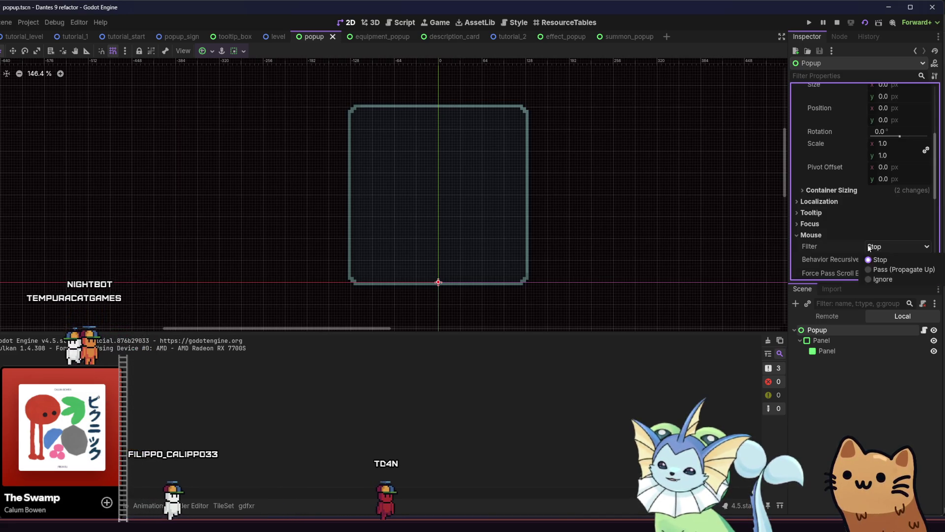
{"action": "left_click", "coordinate": [879, 265]}
{"action": "left_click", "coordinate": [878, 259]}
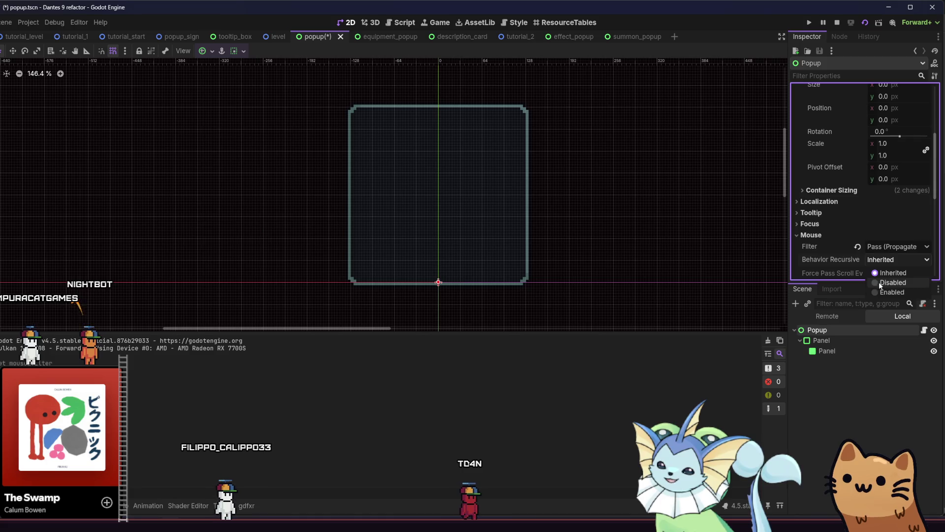
{"action": "key", "text": "ctrl+s"}
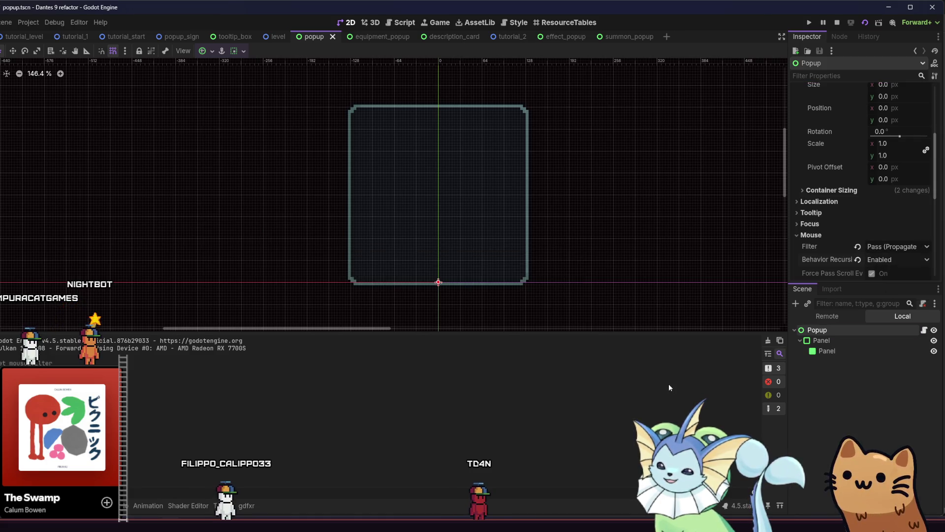
{"action": "key", "text": "alt+Tab"}
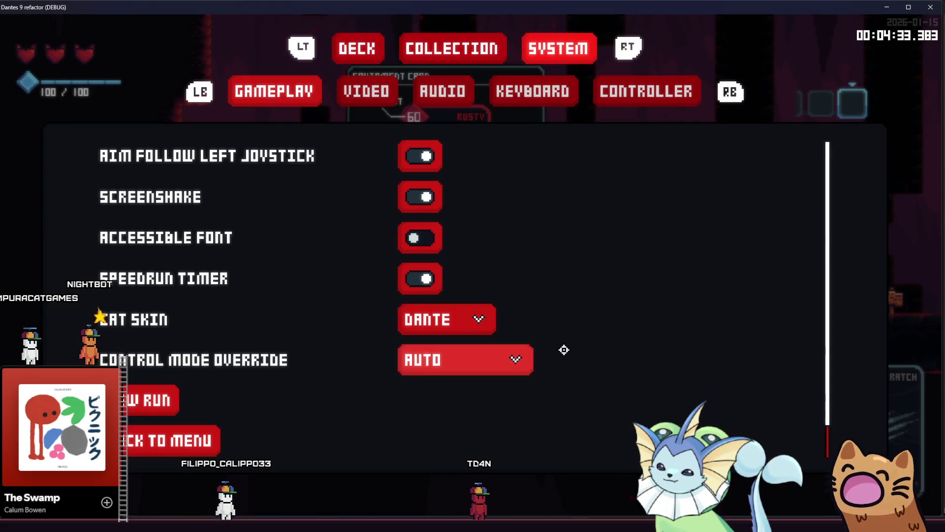
Close the game, change the Popup's mouse filter to Ignore, and relaunch to test it.
{"action": "key", "text": "Escape"}
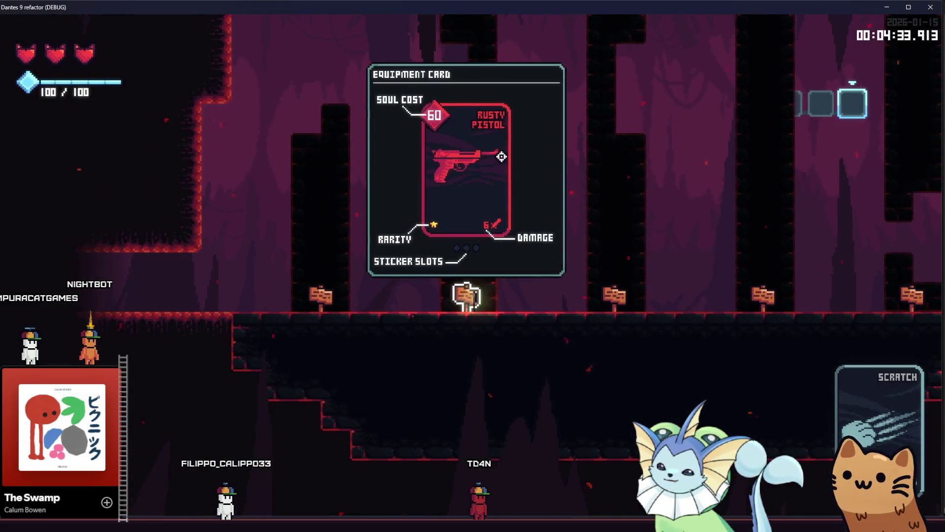
{"action": "left_click", "coordinate": [931, 7]}
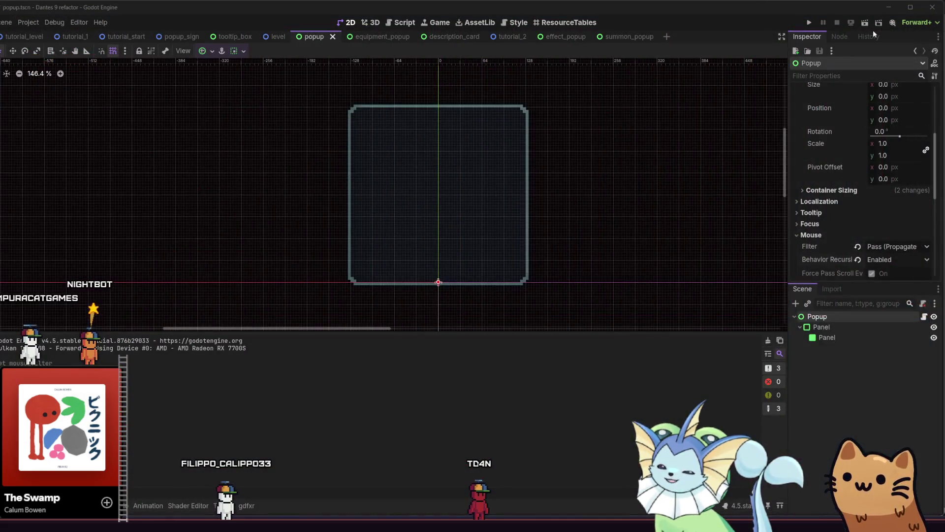
{"action": "left_click", "coordinate": [885, 246]}
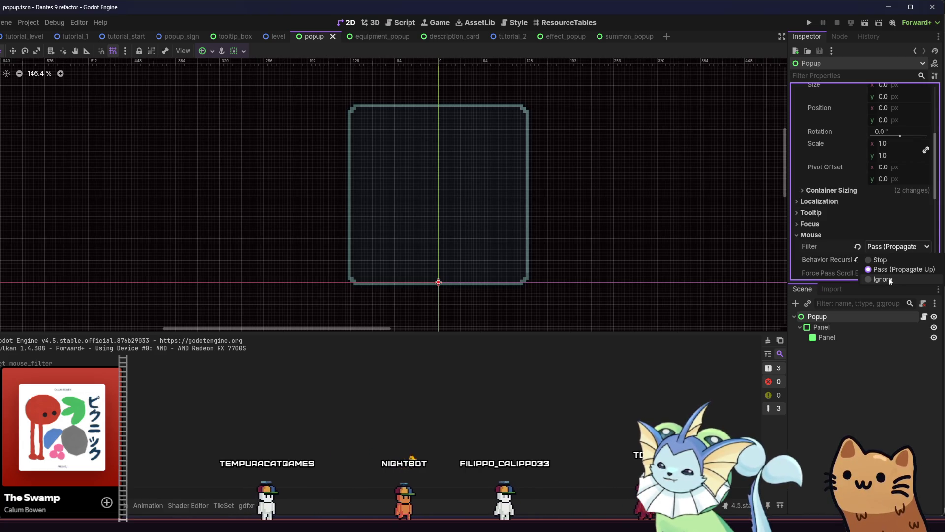
{"action": "left_click", "coordinate": [883, 280]}
{"action": "left_click", "coordinate": [864, 22]}
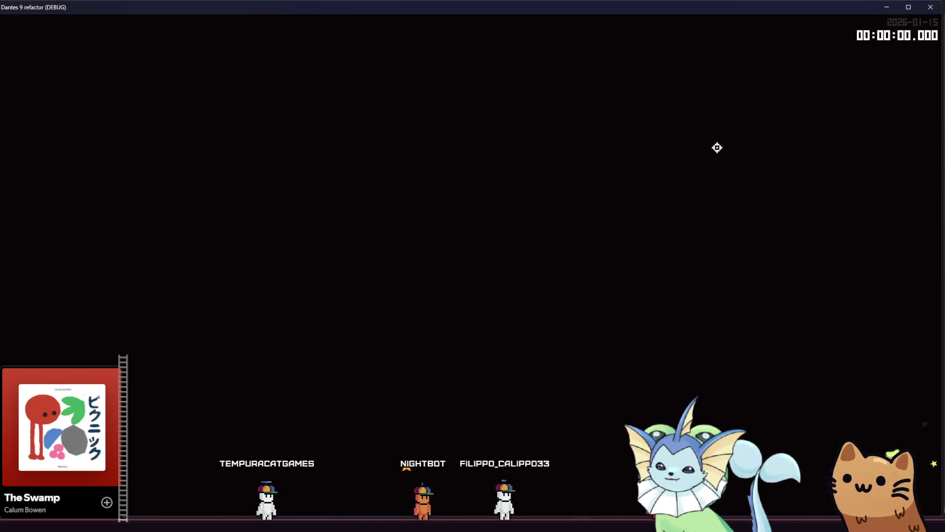
Close the game and run the project from the tutorial_level scene.
{"action": "left_click", "coordinate": [925, 11]}
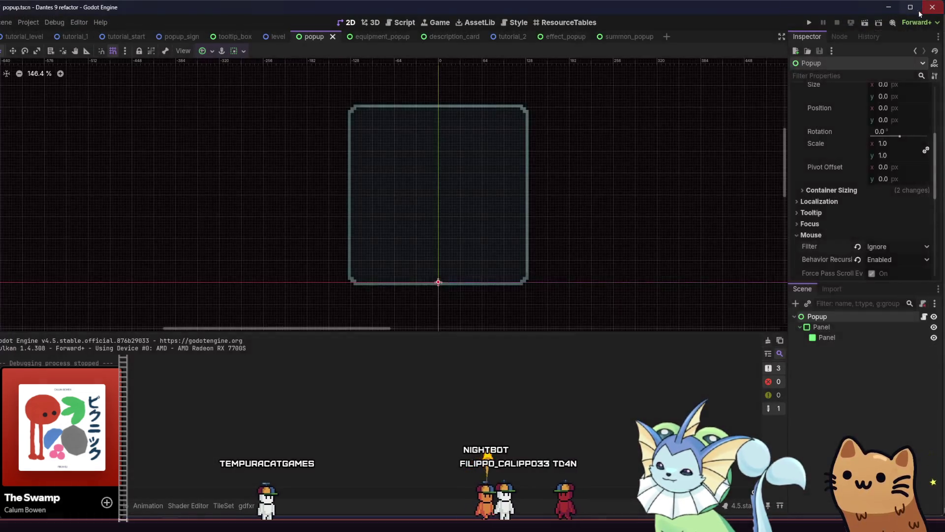
{"action": "left_click", "coordinate": [25, 36]}
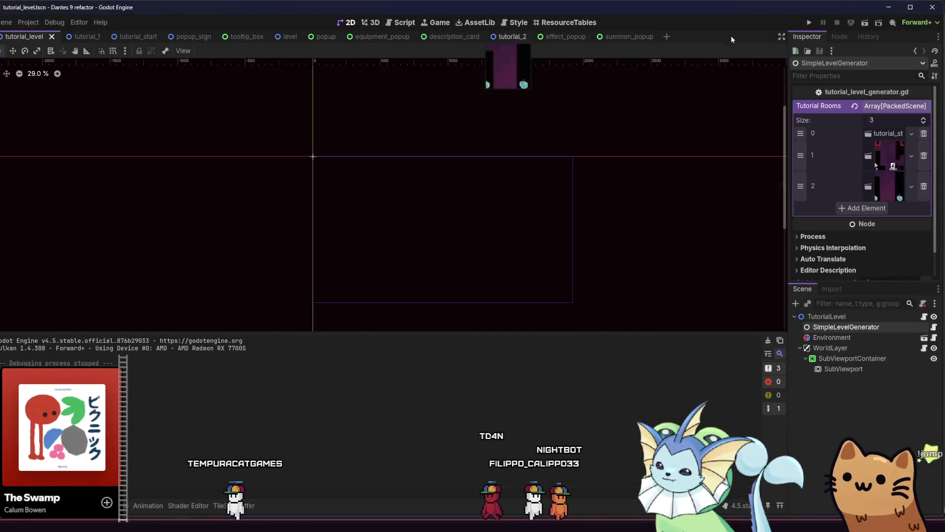
{"action": "left_click", "coordinate": [862, 24]}
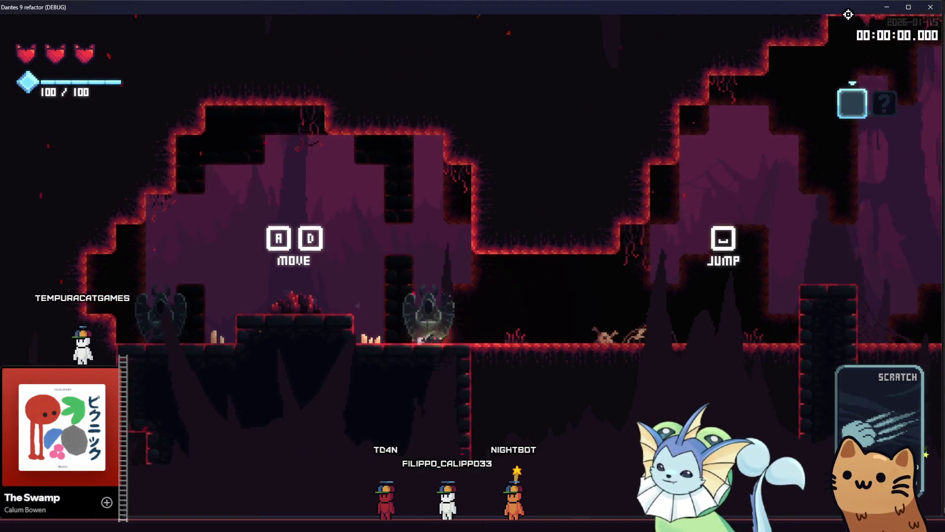
Run and jump the cat through the tutorial rooms to the Rusty Pistol equipment card sign.
{"action": "key", "text": "d"}
{"action": "key", "text": "space"}
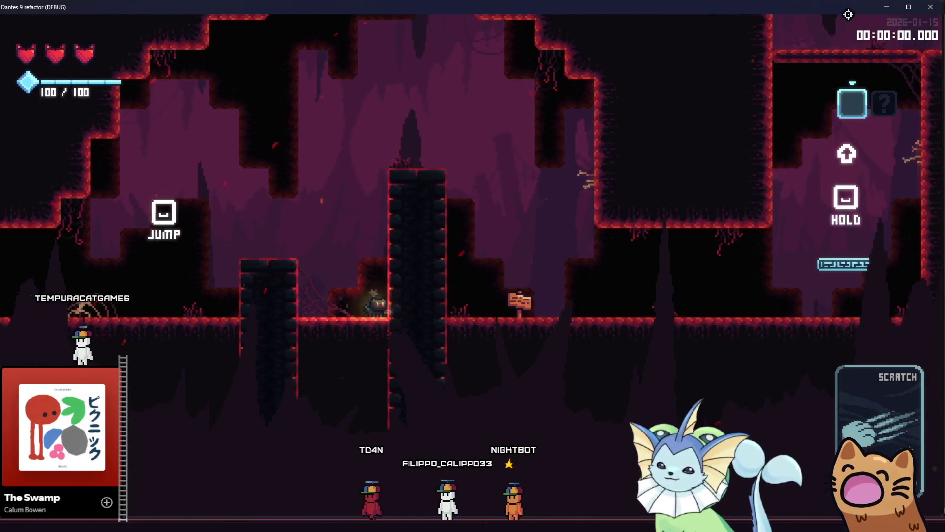
{"action": "key", "text": "space"}
{"action": "key", "text": "d"}
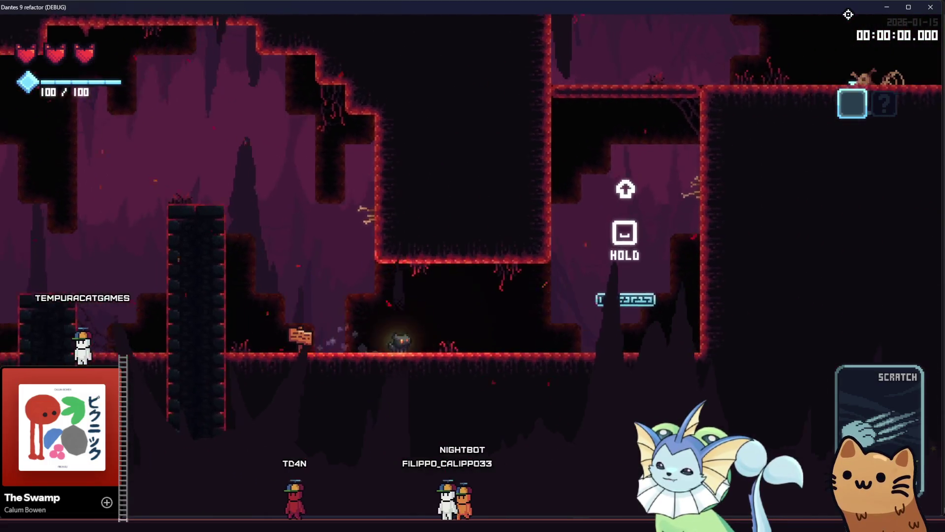
{"action": "key", "text": "space"}
{"action": "key", "text": "space"}
{"action": "key", "text": "d"}
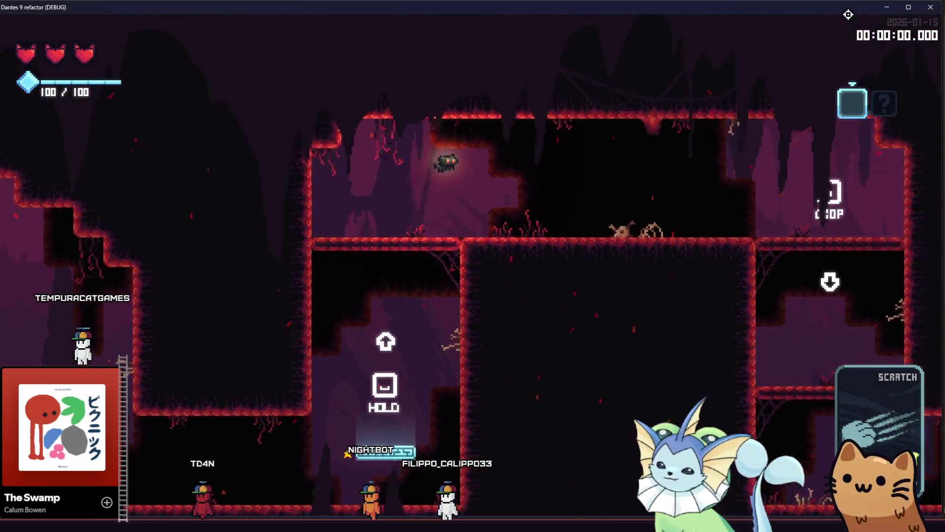
{"action": "key", "text": "d"}
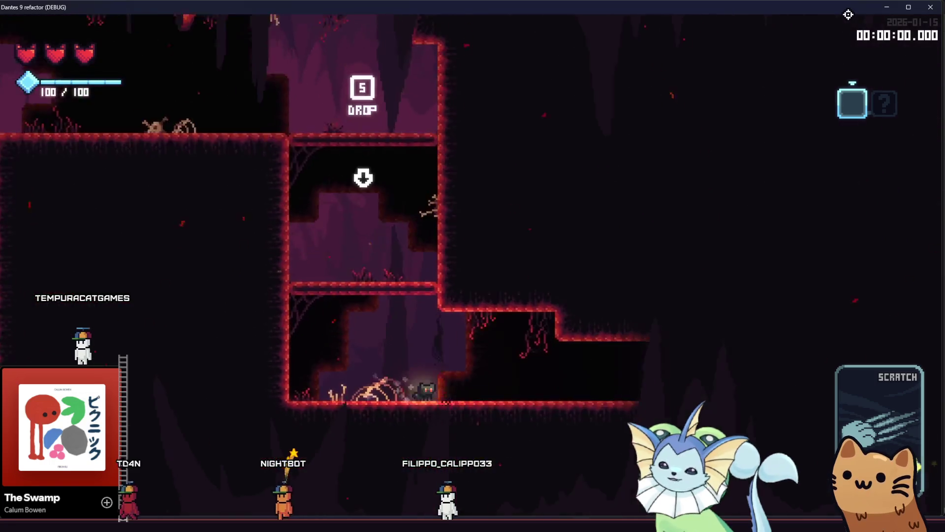
{"action": "key", "text": "d"}
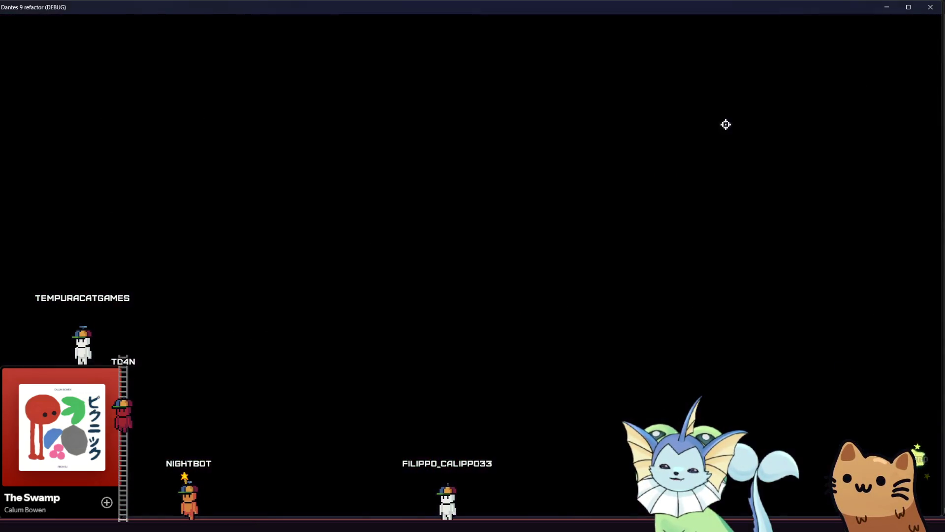
{"action": "key", "text": "d"}
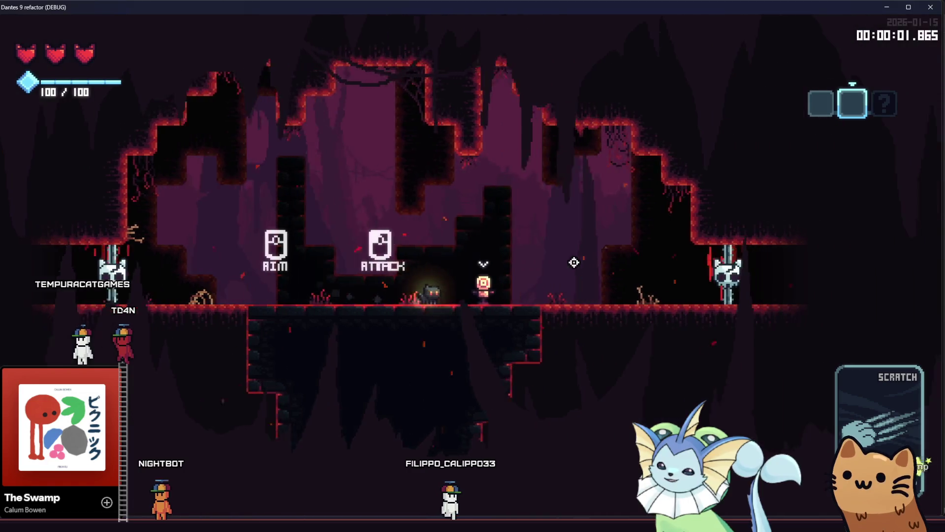
{"action": "key", "text": "d"}
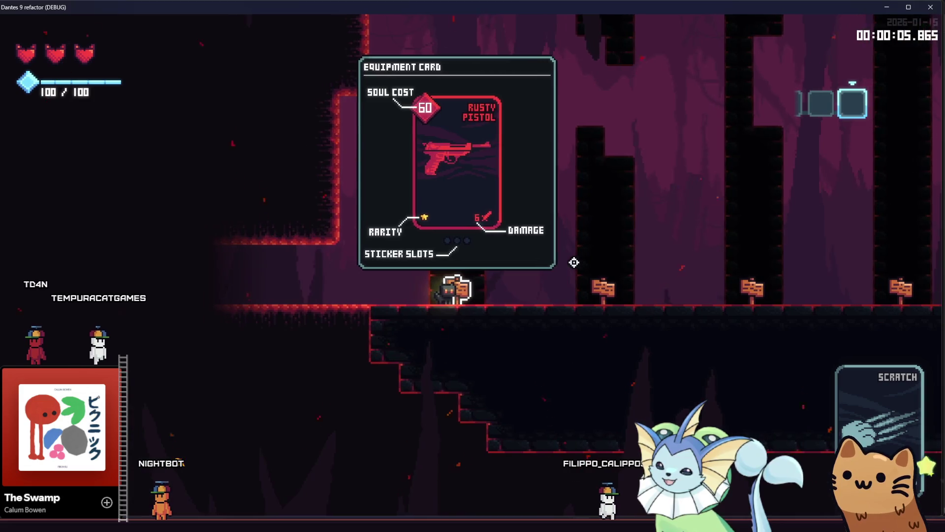
{"action": "key", "text": "d"}
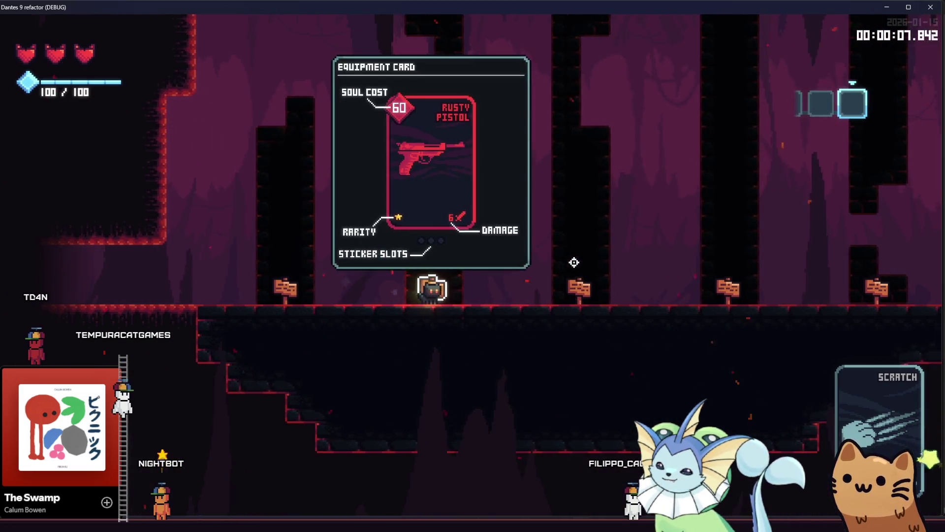
Toggle the Collection menu over the card several times, then stop the game with F8.
{"action": "key", "text": "Escape"}
{"action": "key", "text": "Escape"}
{"action": "key", "text": "Escape"}
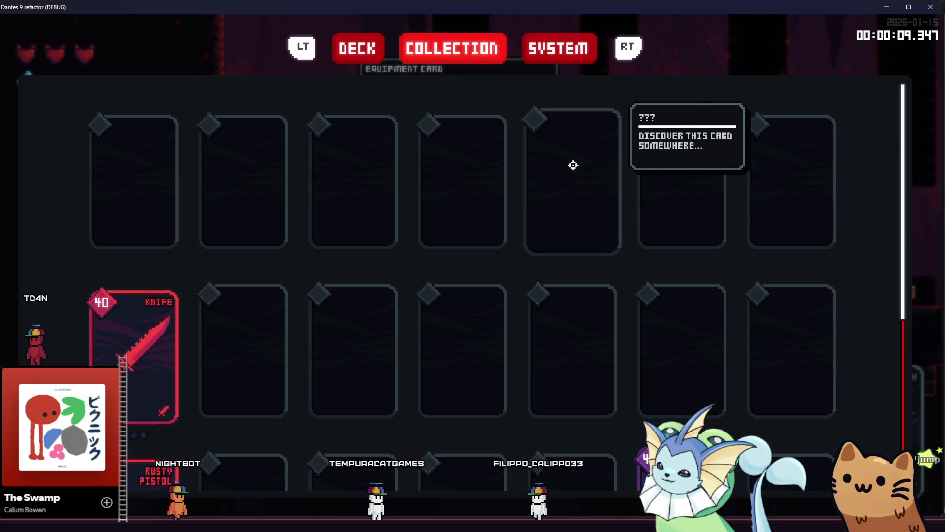
{"action": "key", "text": "Escape"}
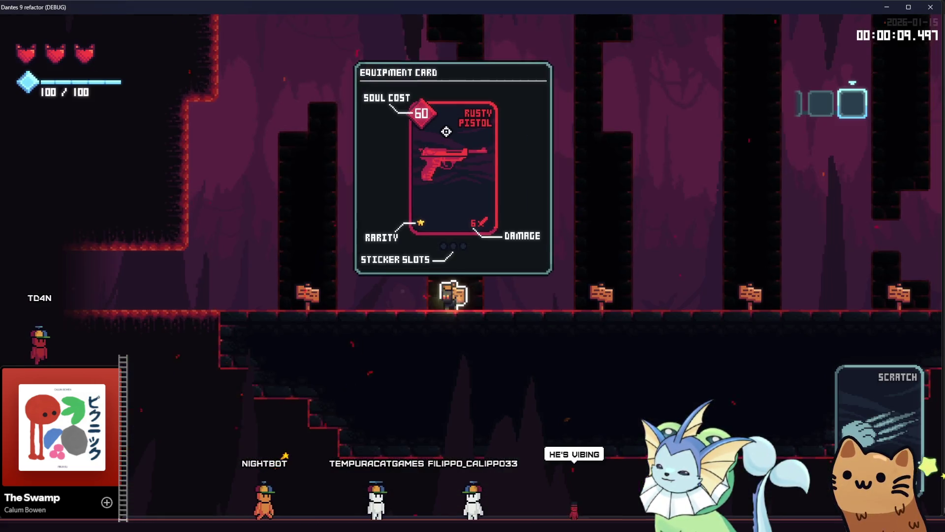
{"action": "key", "text": "Escape"}
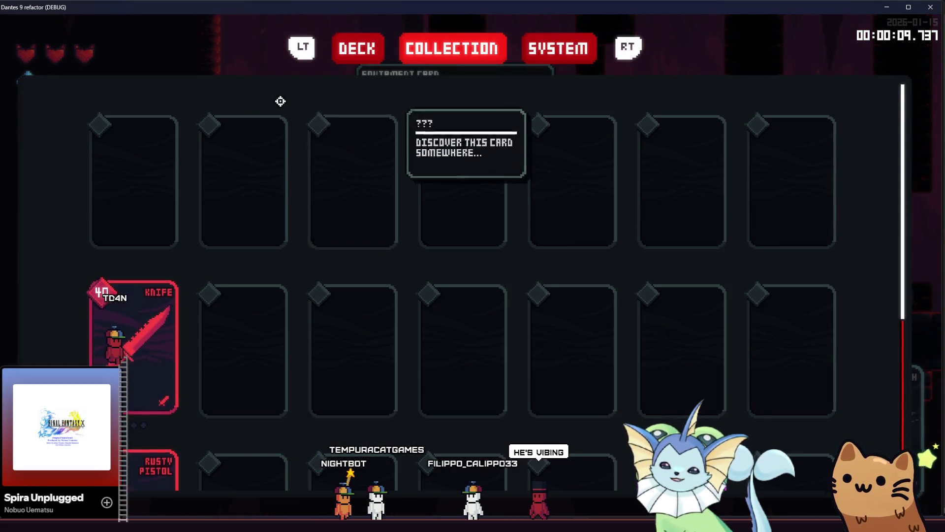
{"action": "key", "text": "Escape"}
{"action": "key", "text": "Escape"}
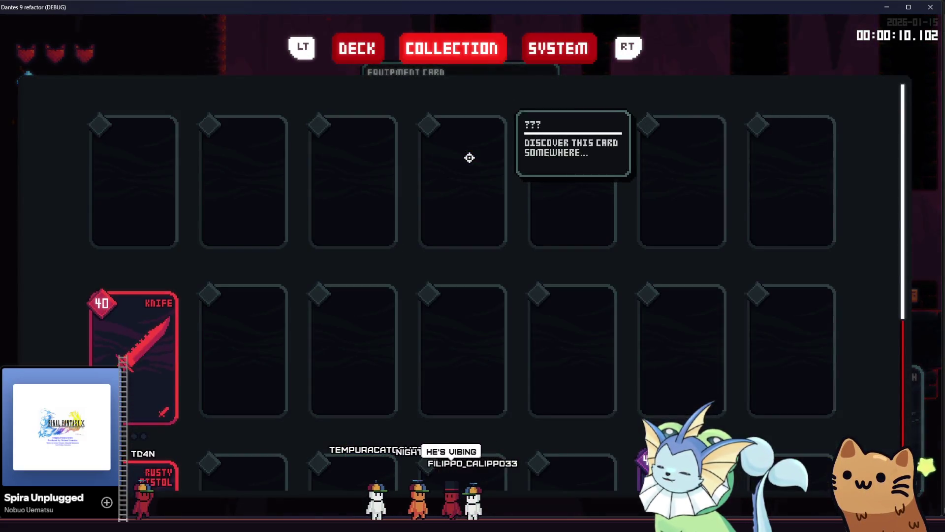
{"action": "key", "text": "Escape"}
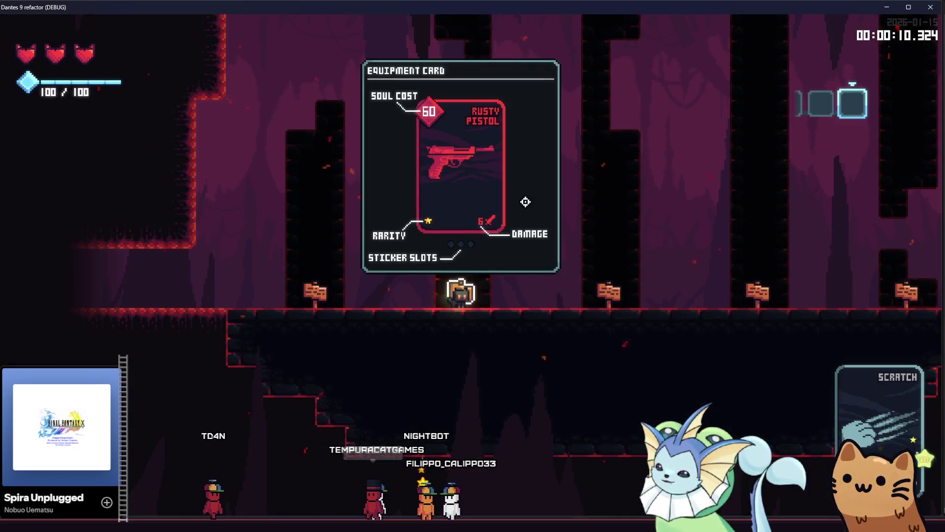
{"action": "key", "text": "Escape"}
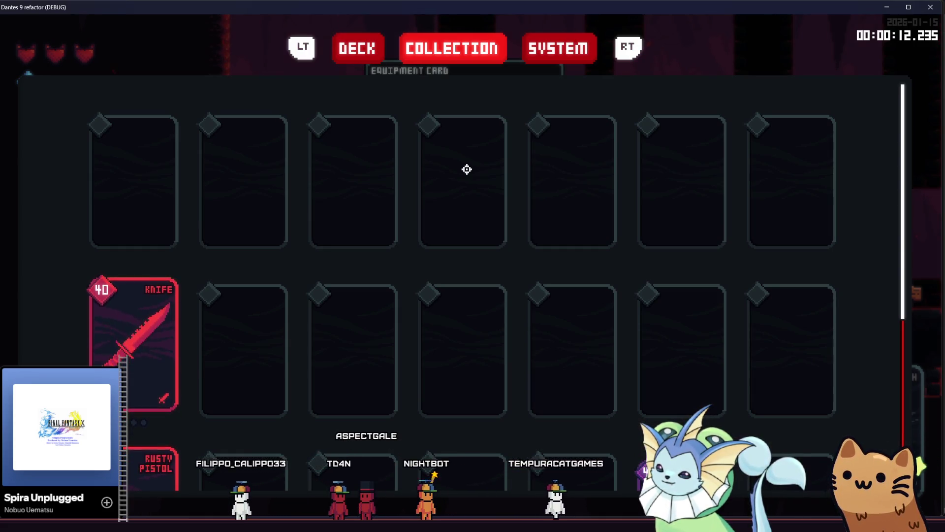
{"action": "key", "text": "F8"}
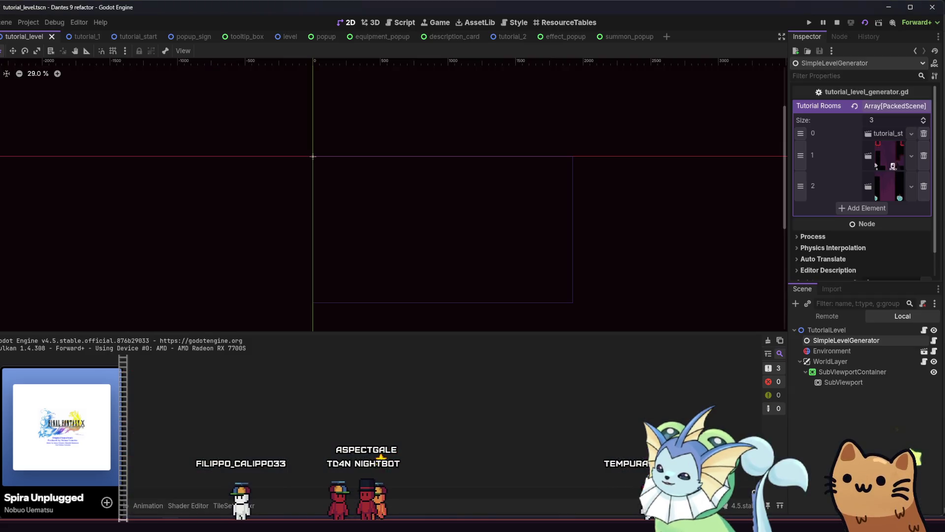
Check the debugger's Video RAM and Misc tabs for the last clicked control, then reopen the popup scene.
{"action": "key", "text": "F5"}
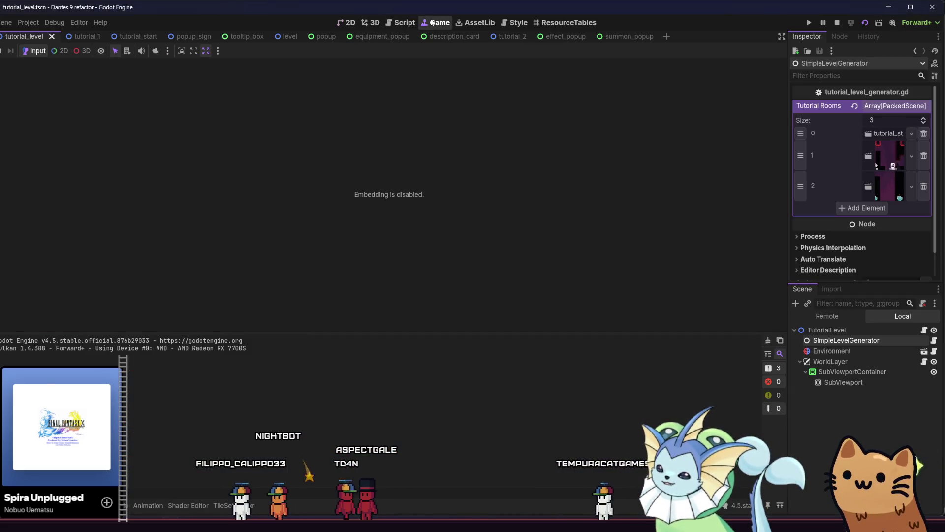
{"action": "left_click", "coordinate": [354, 23]}
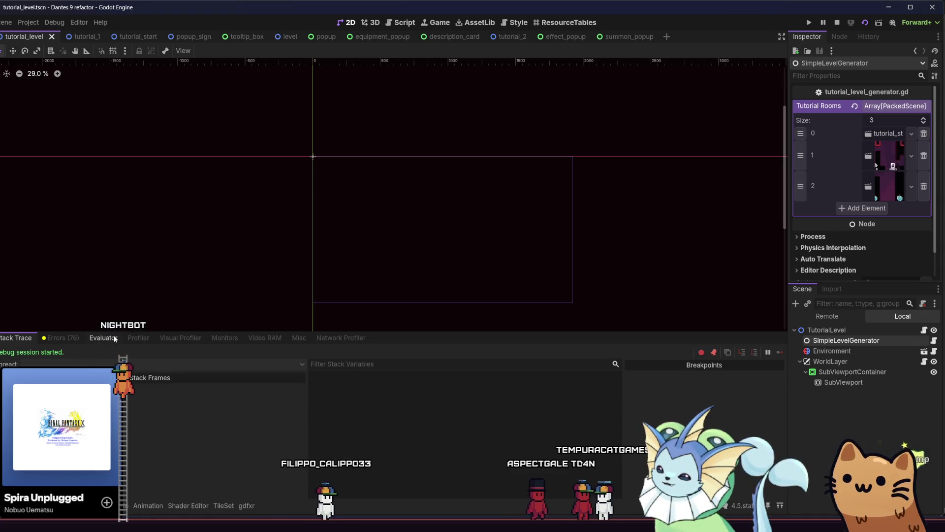
{"action": "left_click", "coordinate": [279, 337]}
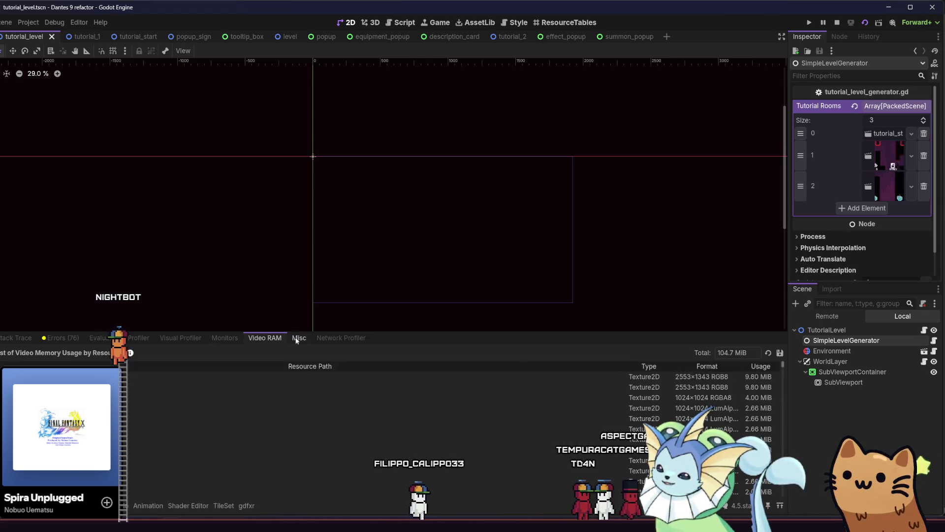
{"action": "left_click", "coordinate": [297, 339]}
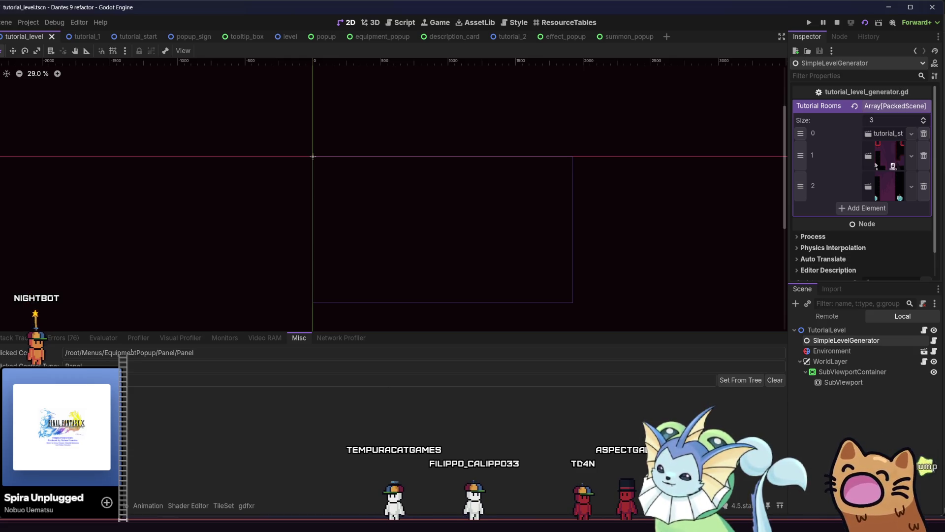
{"action": "left_click", "coordinate": [325, 37]}
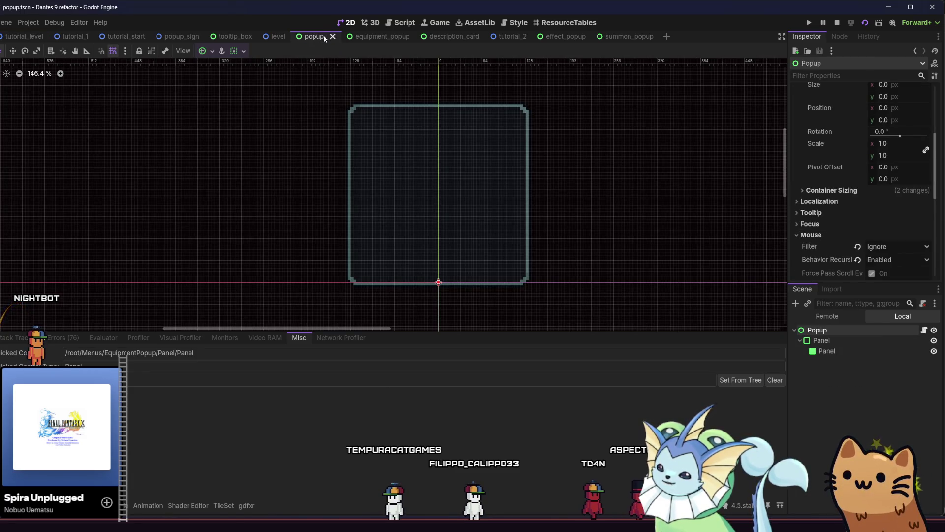
Set the EquipmentPopup root's mouse filter to Ignore and save equipment_popup.
{"action": "left_click", "coordinate": [369, 37]}
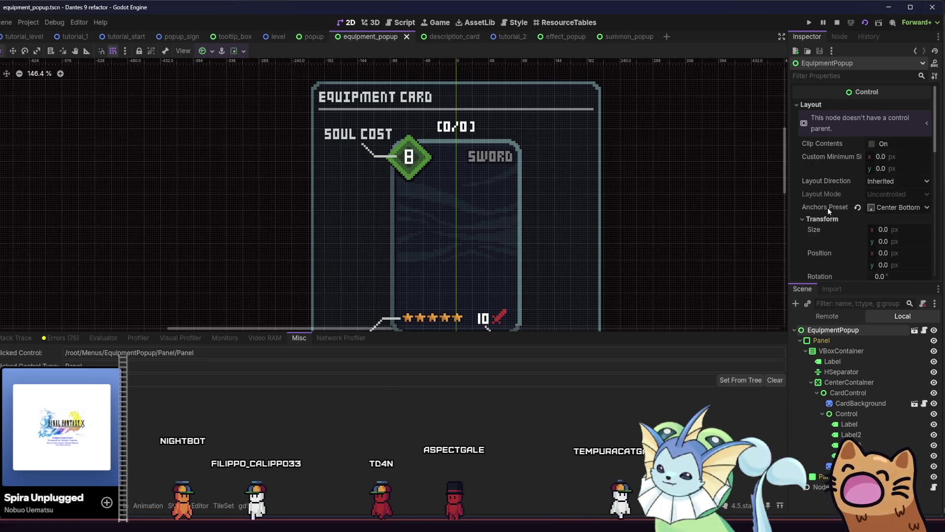
{"action": "scroll", "coordinate": [827, 207], "scroll_direction": "down", "scroll_amount": 4}
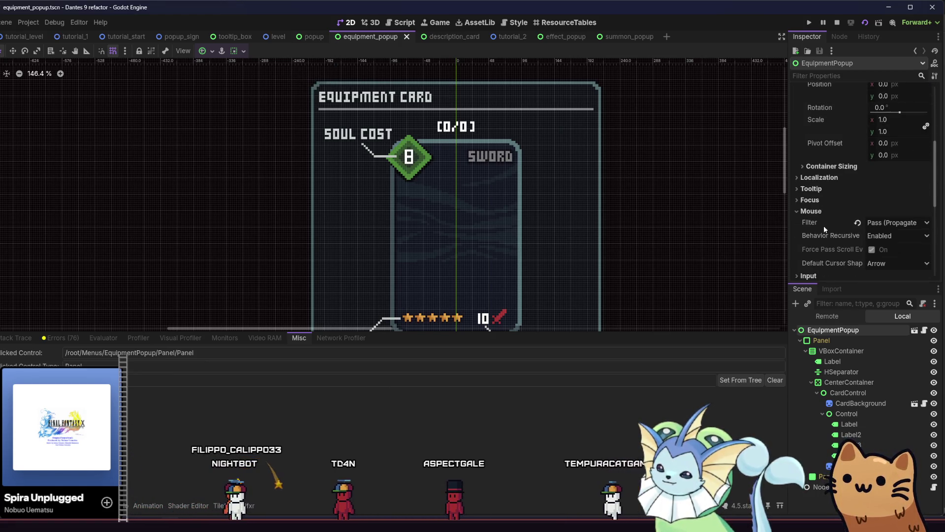
{"action": "left_click", "coordinate": [879, 224]}
{"action": "left_click", "coordinate": [886, 271]}
{"action": "mouse_move", "coordinate": [857, 223]}
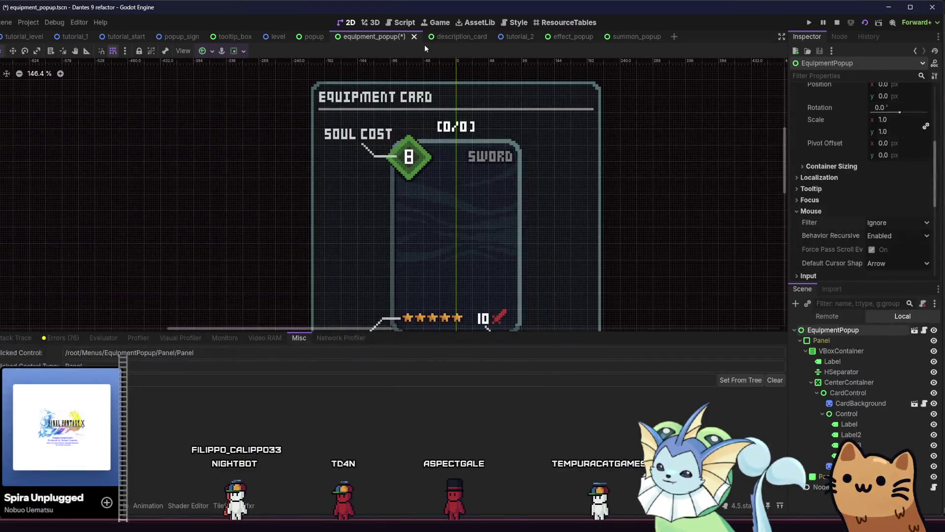
{"action": "key", "text": "ctrl+s"}
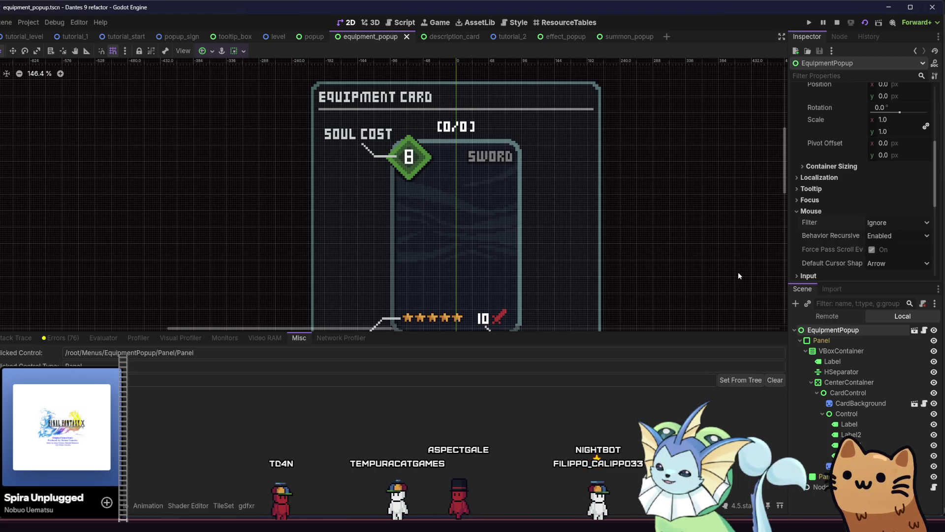
Filter the tree with t:control, set all 13 Control nodes' mouse filter to Ignore, and save.
{"action": "left_click", "coordinate": [847, 305]}
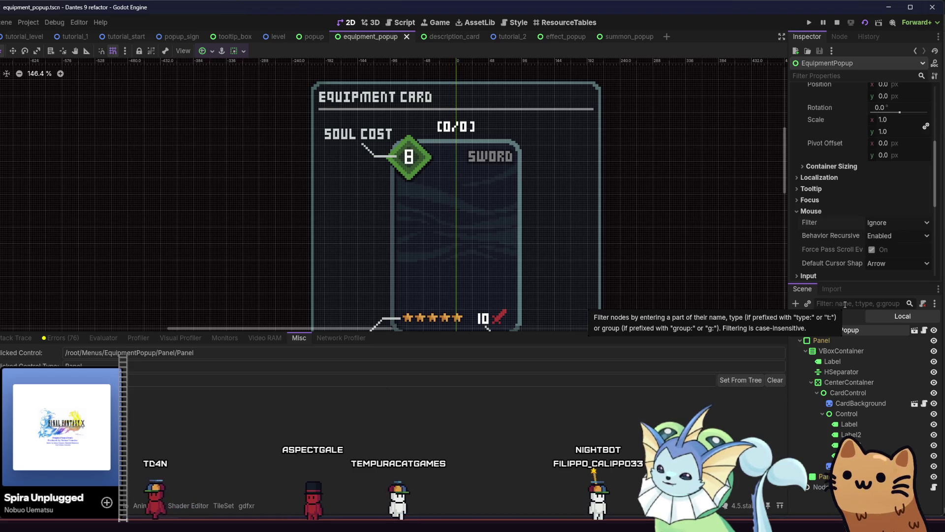
{"action": "type", "text": "t:c"}
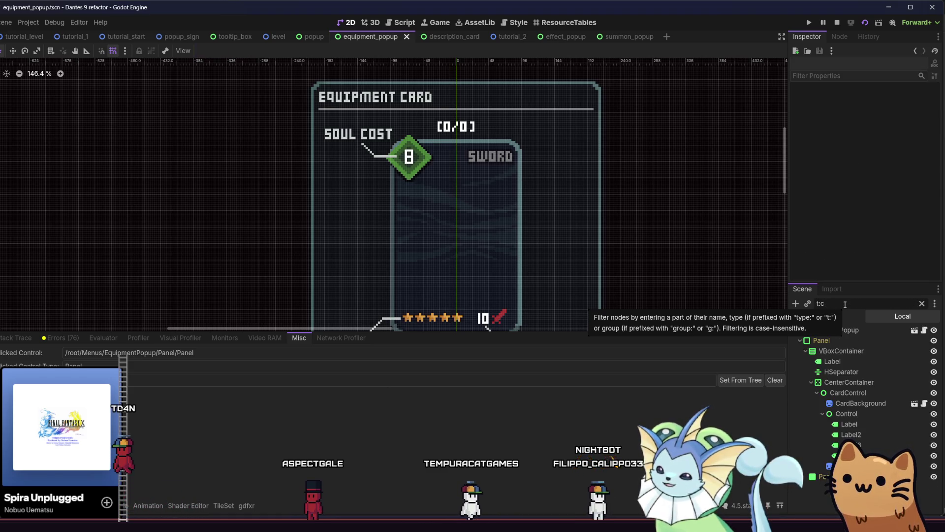
{"action": "type", "text": "ontrol"}
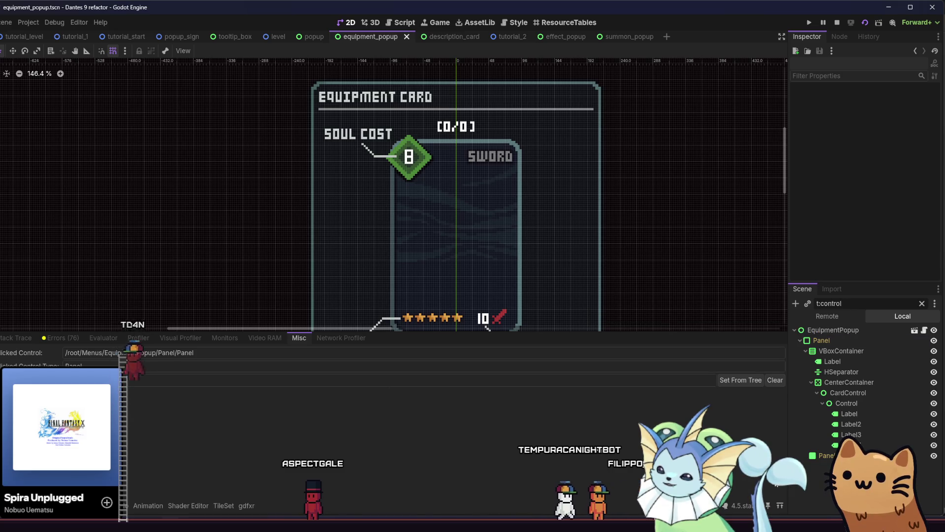
{"action": "left_click", "coordinate": [828, 330], "text": "shift"}
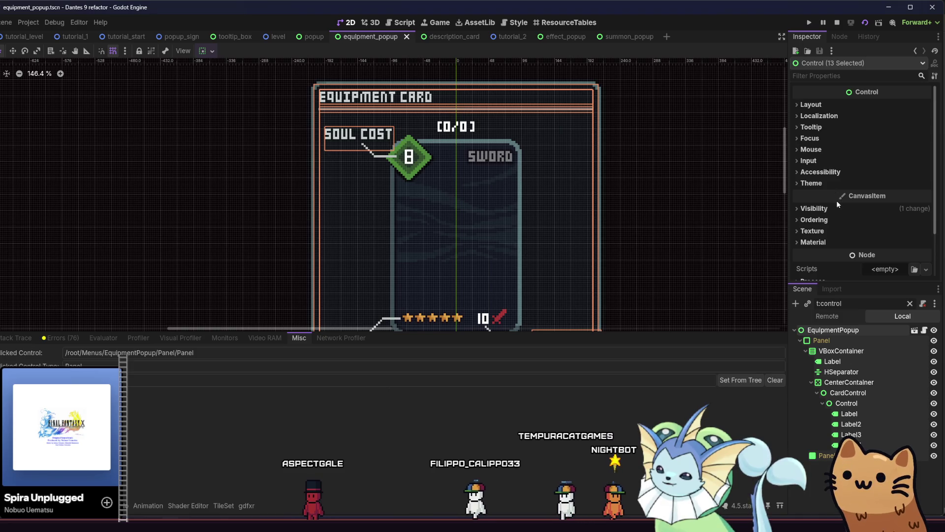
{"action": "scroll", "coordinate": [902, 204], "scroll_direction": "down", "scroll_amount": 3}
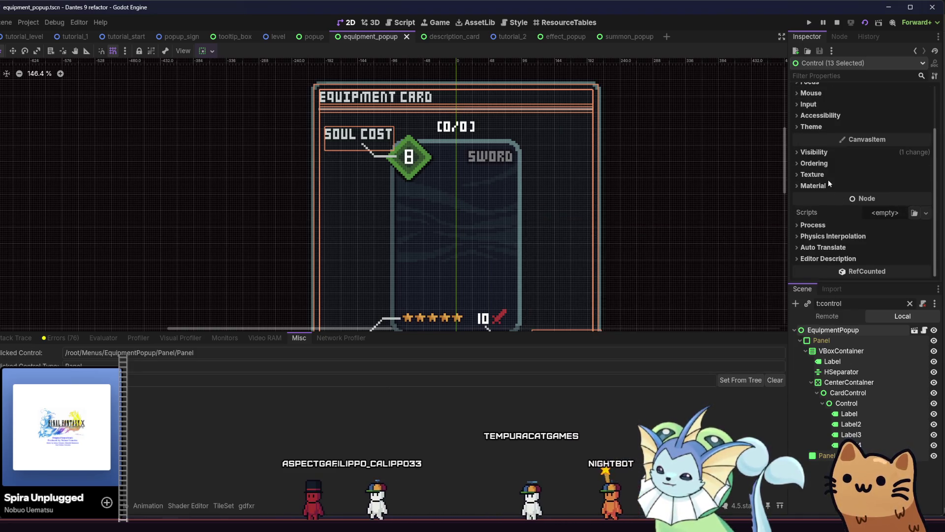
{"action": "scroll", "coordinate": [835, 165], "scroll_direction": "up", "scroll_amount": 3}
{"action": "left_click", "coordinate": [840, 150]}
{"action": "left_click", "coordinate": [840, 152]}
{"action": "left_click", "coordinate": [836, 143]}
{"action": "left_click", "coordinate": [899, 153]}
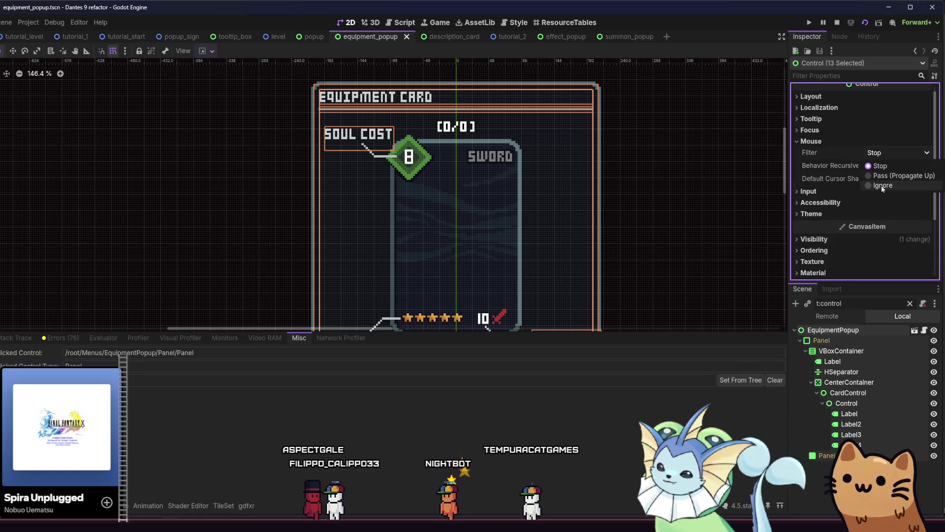
{"action": "left_click", "coordinate": [882, 186]}
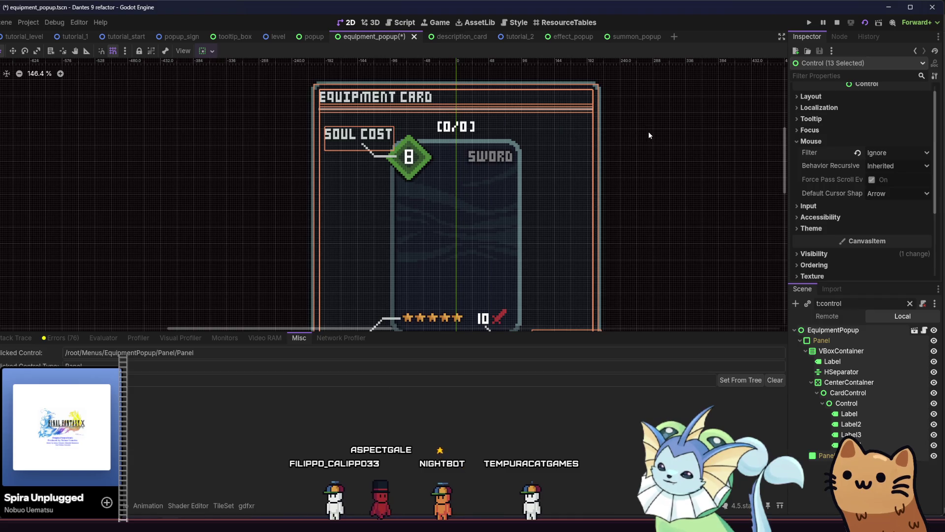
{"action": "key", "text": "ctrl+s"}
{"action": "left_click", "coordinate": [454, 37]}
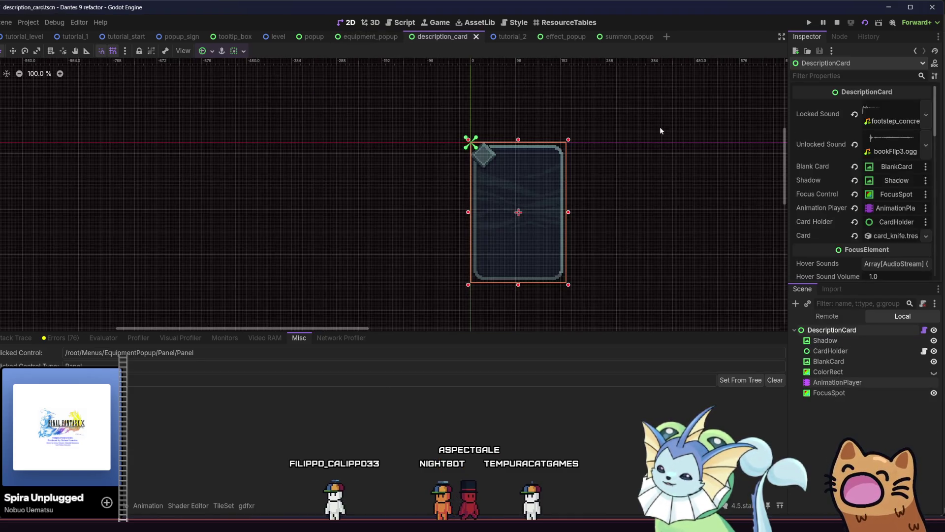
Look through the effect_popup, equipment_popup and summon_popup scenes, ending on the popup scene.
{"action": "left_click", "coordinate": [562, 39]}
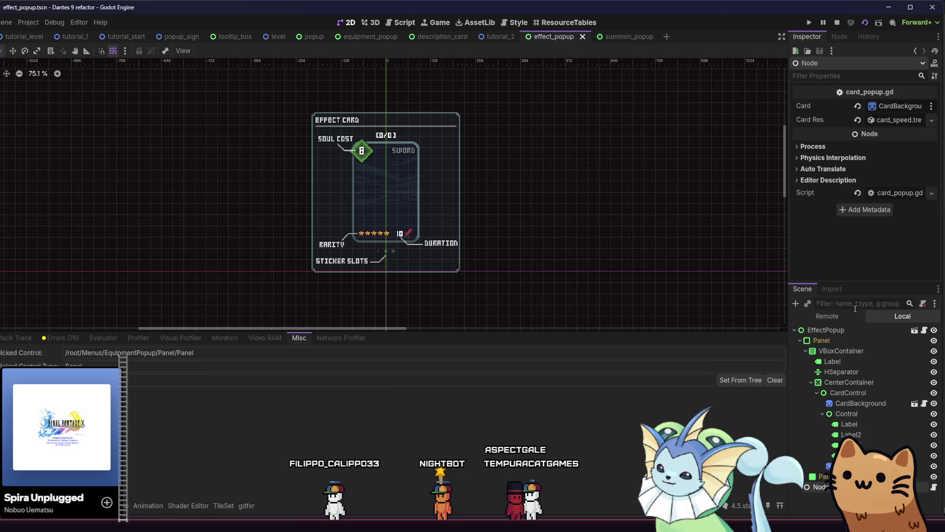
{"action": "left_click", "coordinate": [365, 35]}
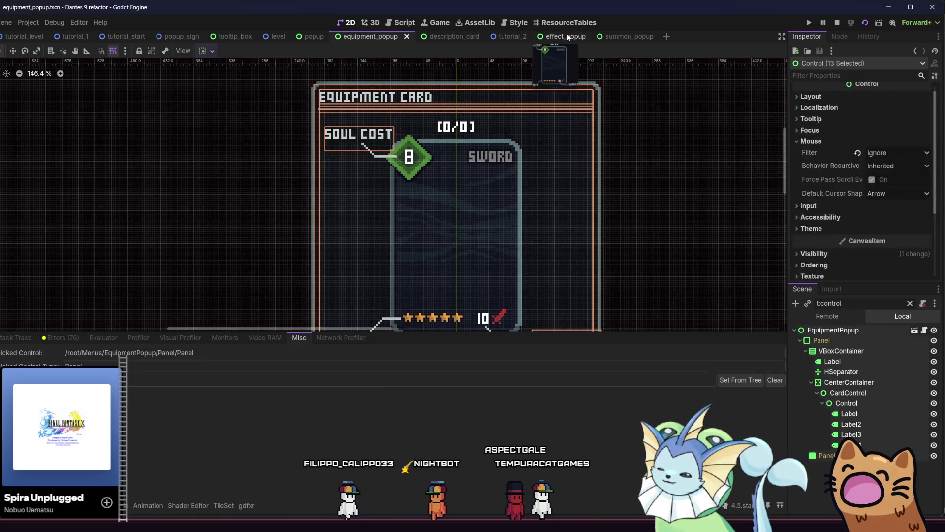
{"action": "left_click", "coordinate": [566, 36]}
{"action": "left_click", "coordinate": [608, 37]}
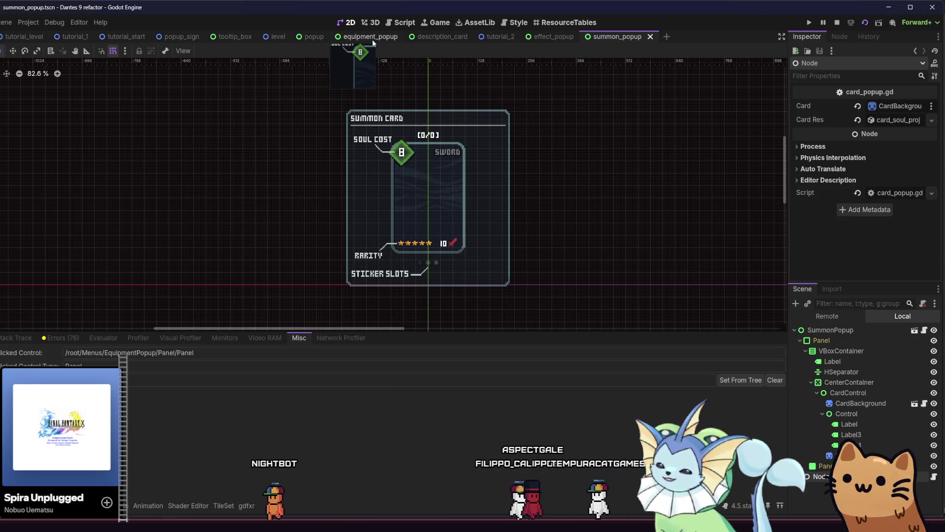
{"action": "left_click", "coordinate": [311, 36]}
Set Popup and both Panels to Ignore mouse filter with recursive behaviour Inherited, and save.
{"action": "left_click", "coordinate": [864, 348], "text": "shift"}
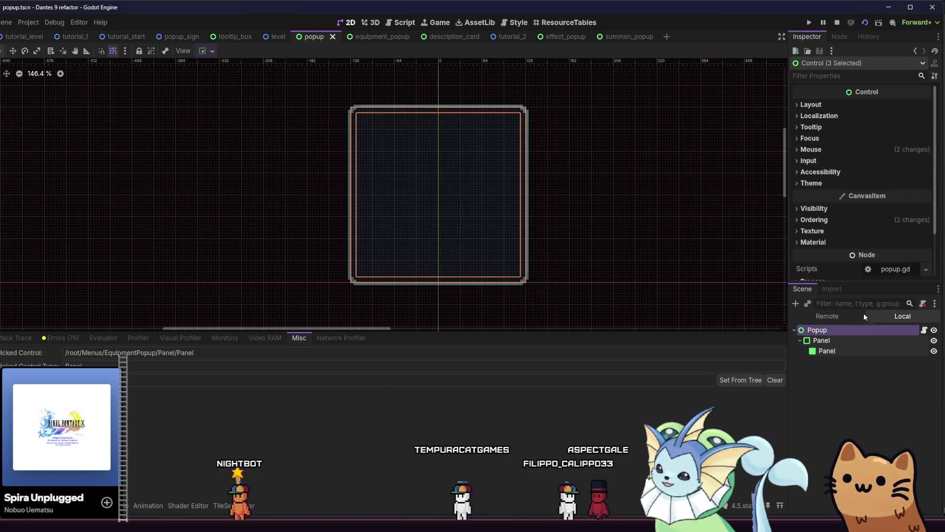
{"action": "left_click", "coordinate": [852, 147]}
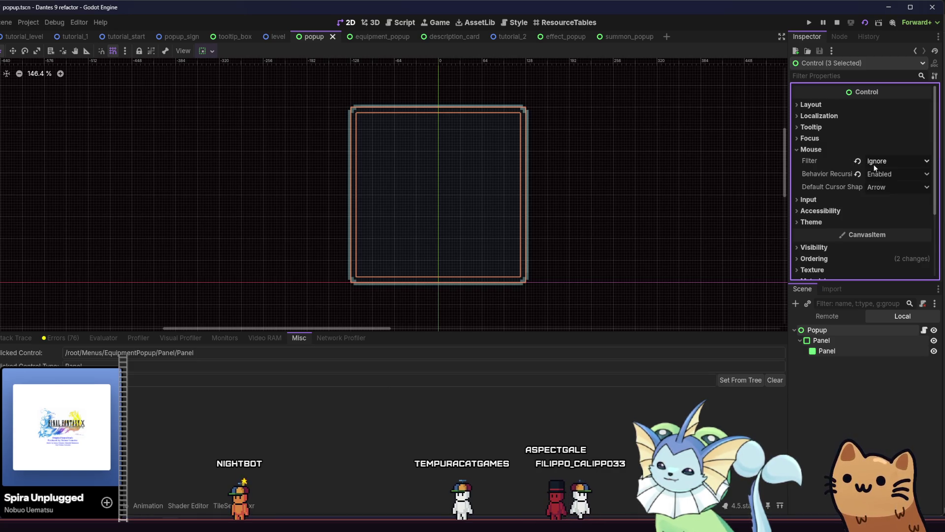
{"action": "left_click", "coordinate": [858, 161]}
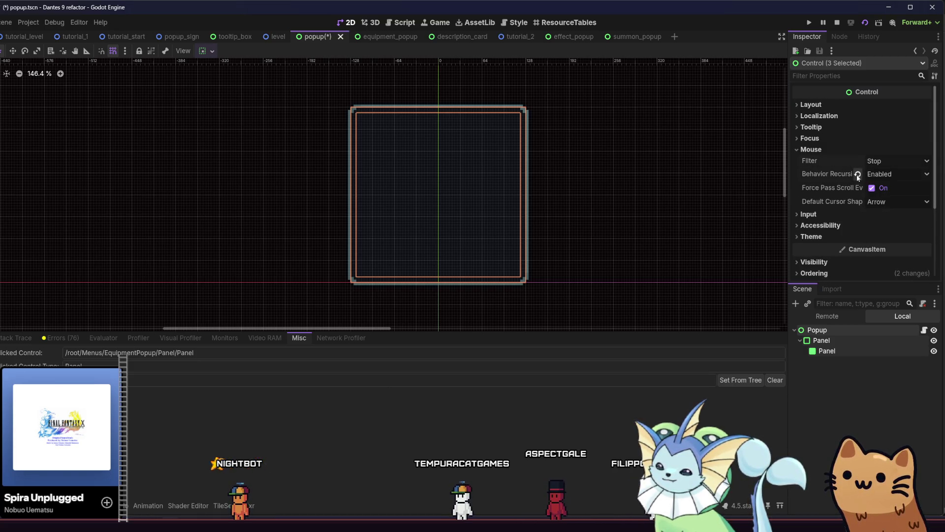
{"action": "left_click", "coordinate": [879, 163]}
{"action": "left_click", "coordinate": [881, 193]}
{"action": "left_click", "coordinate": [890, 172]}
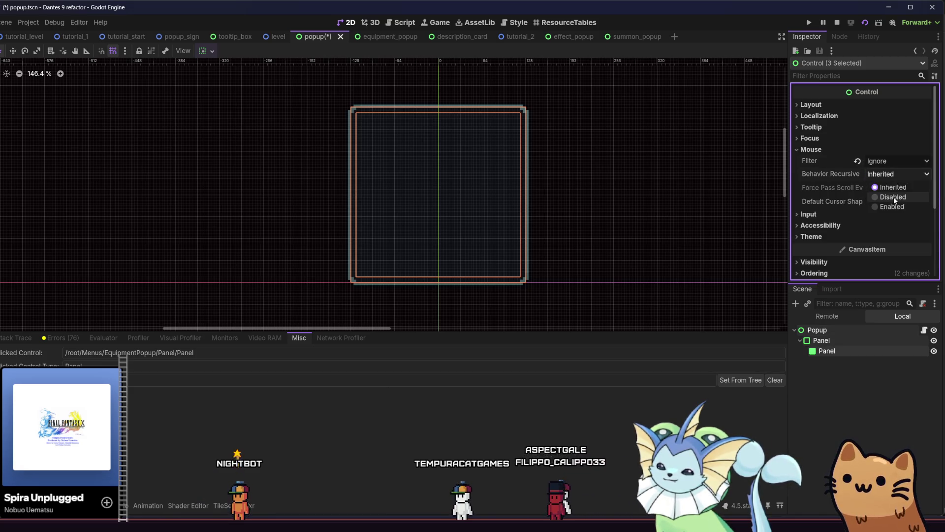
{"action": "left_click", "coordinate": [858, 173]}
{"action": "key", "text": "ctrl+s"}
Change the recursive mouse behaviour to Disabled, clear the selection, and run the game.
{"action": "left_click", "coordinate": [886, 175]}
{"action": "left_click", "coordinate": [886, 194]}
{"action": "left_click", "coordinate": [852, 412]}
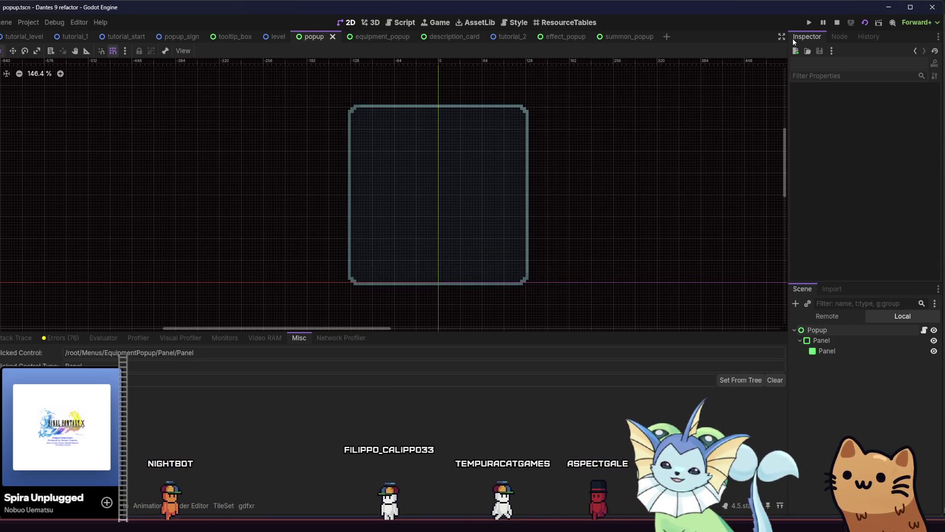
{"action": "left_click", "coordinate": [862, 22]}
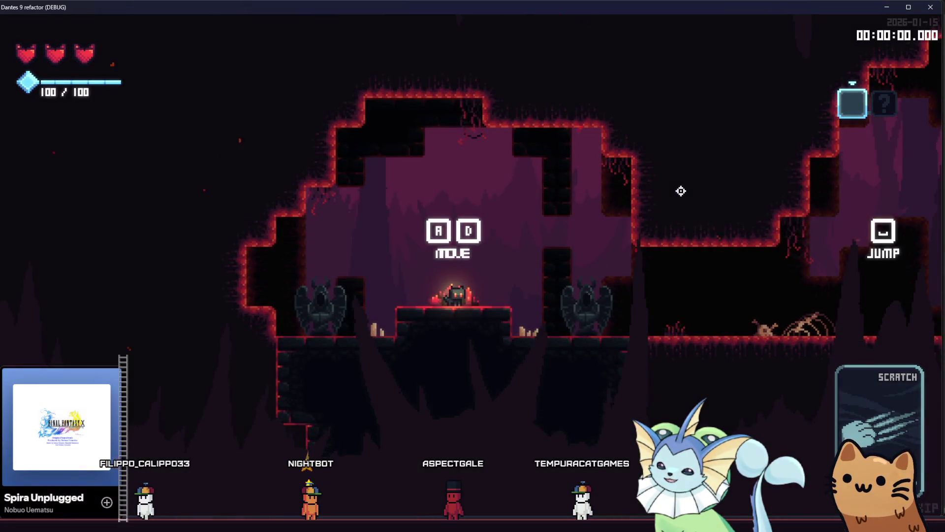
Jump the cat onto the tall pillar and toggle the card collection menu with Tab.
{"action": "key", "text": "d"}
{"action": "key", "text": "space"}
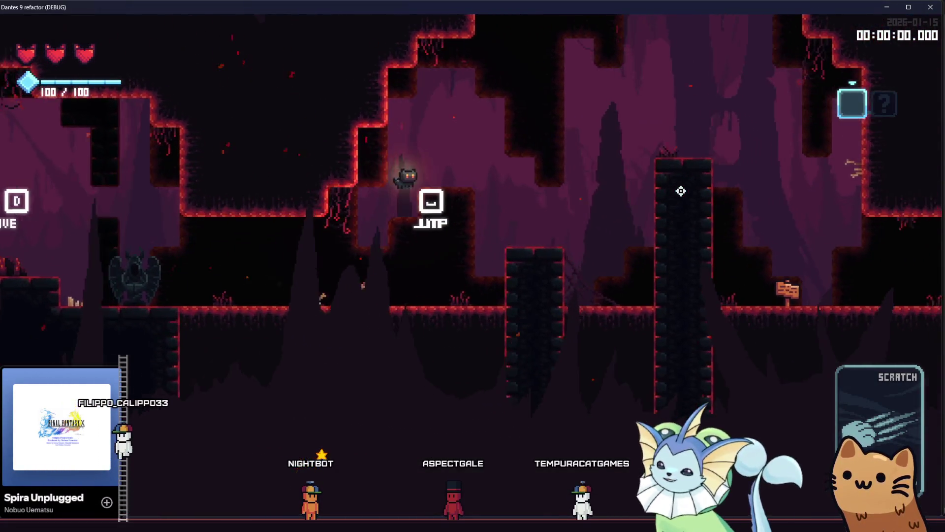
{"action": "key", "text": "space"}
{"action": "key", "text": "d"}
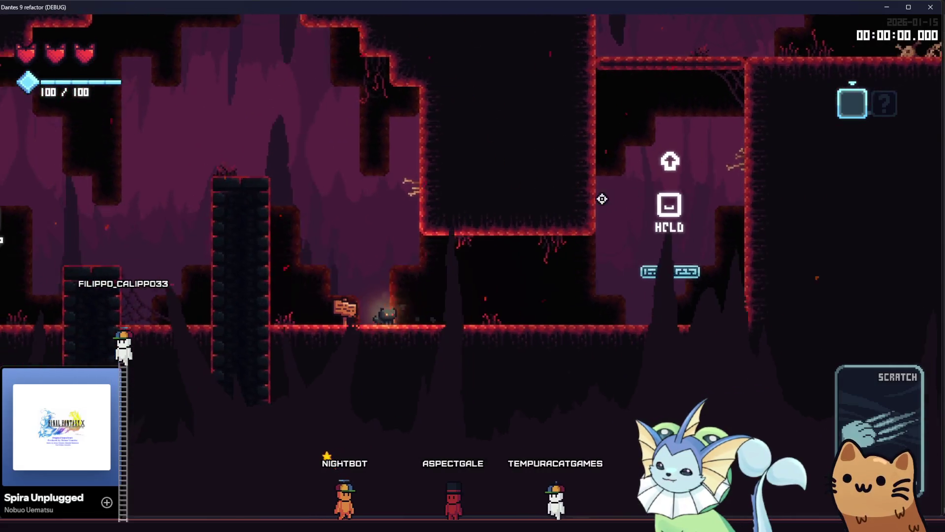
{"action": "key", "text": "Tab"}
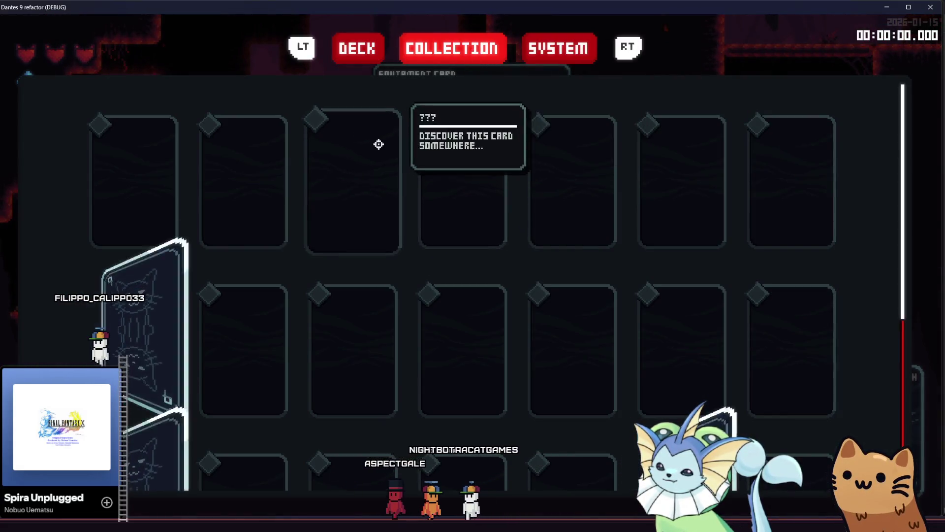
{"action": "key", "text": "Tab"}
Climb, drop through the floor, and walk the cat right to the Rusty Pistol card.
{"action": "key", "text": "d"}
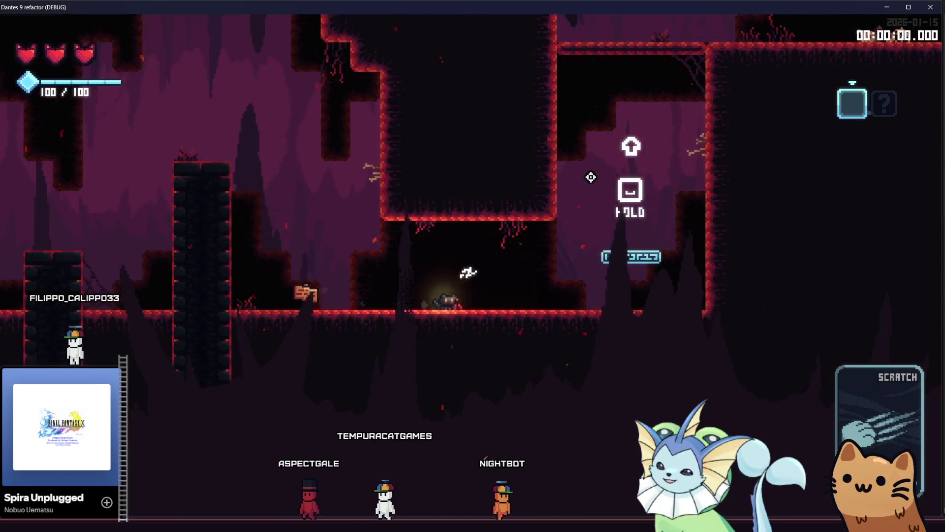
{"action": "key", "text": "space"}
{"action": "key", "text": "space"}
{"action": "key", "text": "d"}
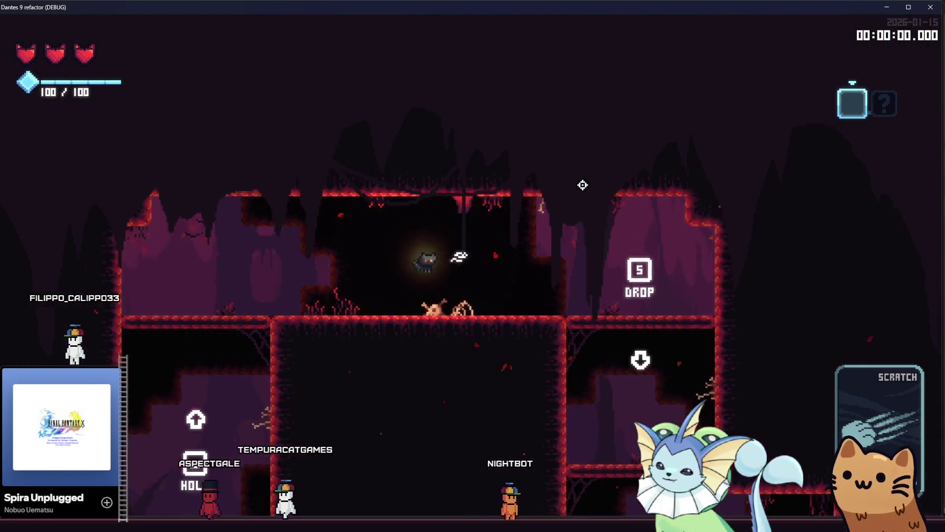
{"action": "key", "text": "s"}
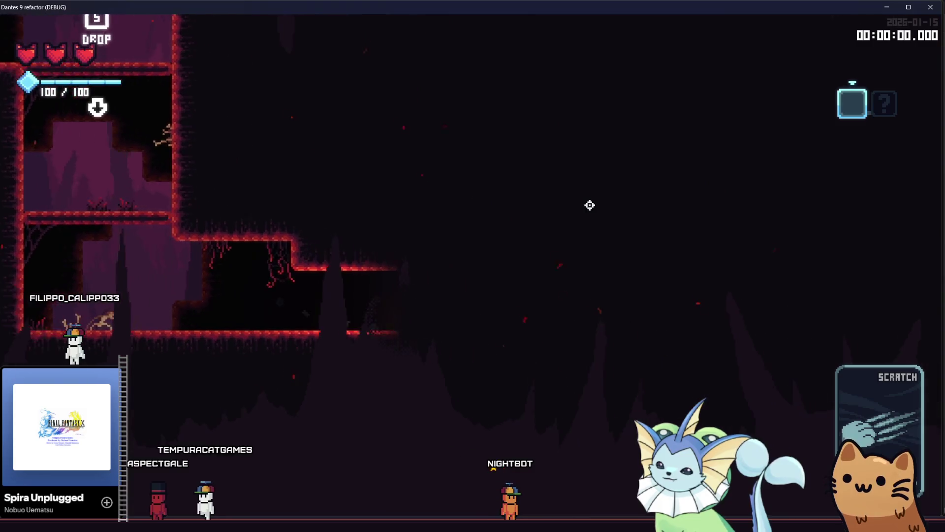
{"action": "key", "text": "d"}
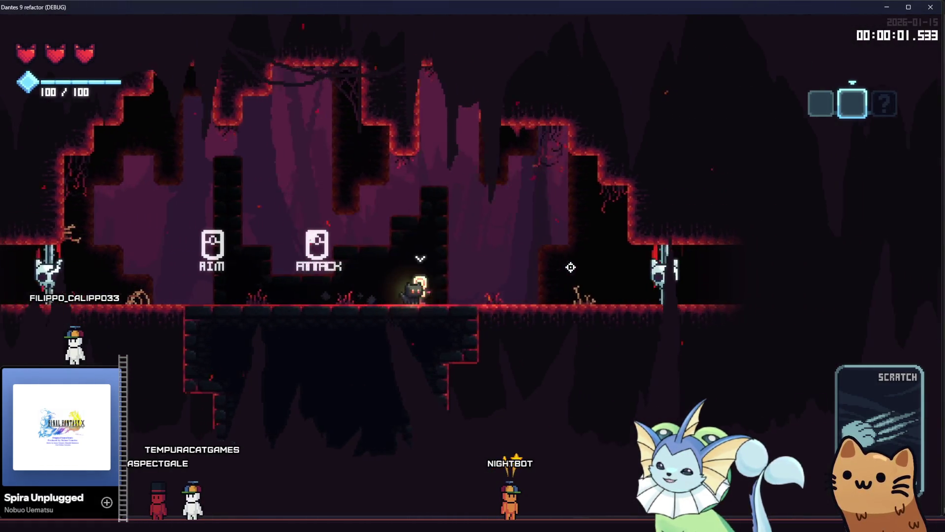
{"action": "key", "text": "d"}
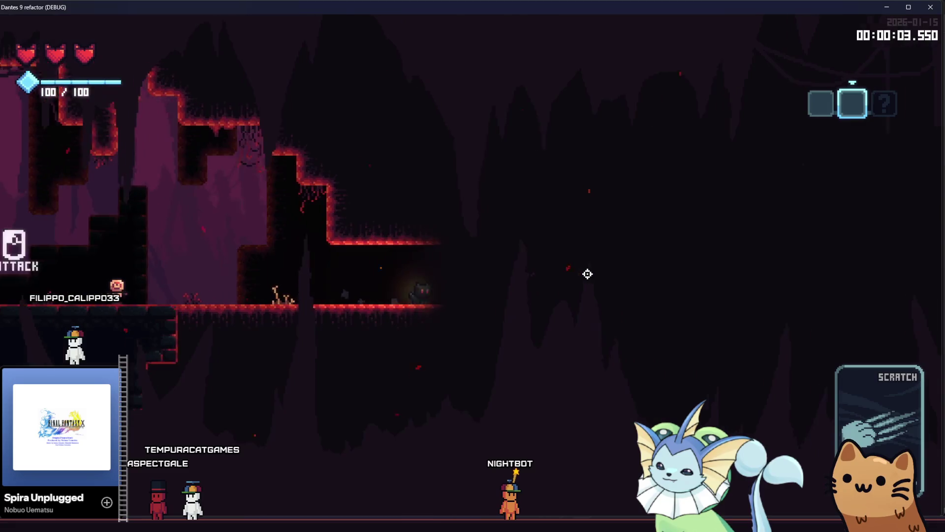
{"action": "key", "text": "d"}
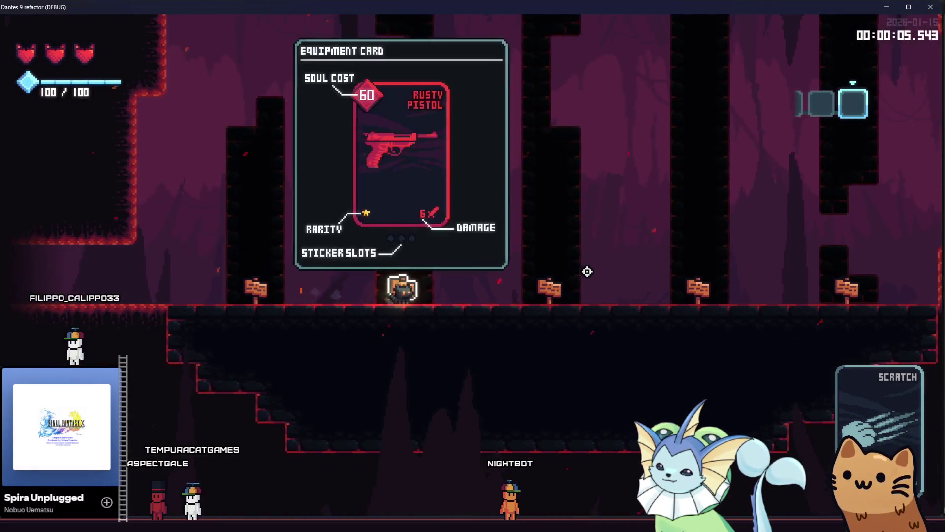
Open and close the collection menu over the card, then quit the game with Alt+F4.
{"action": "key", "text": "Escape"}
{"action": "key", "text": "Escape"}
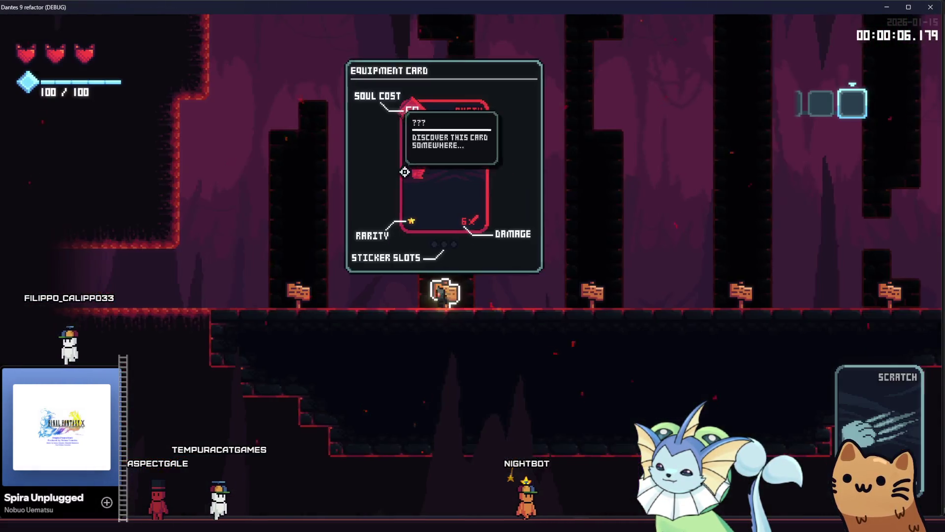
{"action": "key", "text": "Escape"}
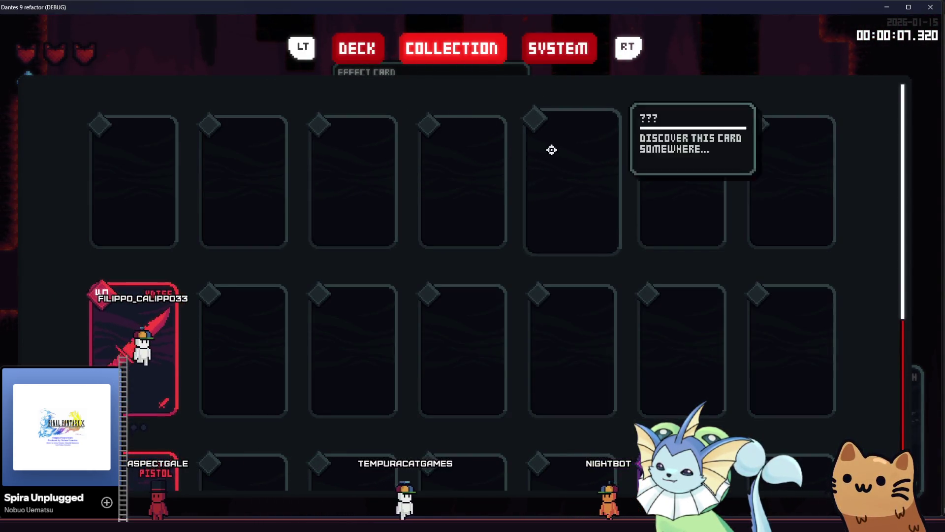
{"action": "key", "text": "Escape"}
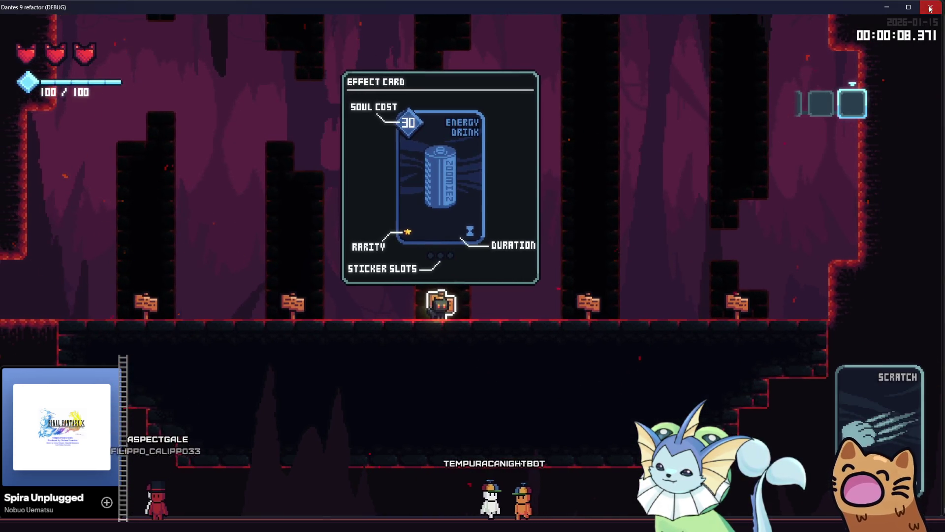
{"action": "key", "text": "alt+F4"}
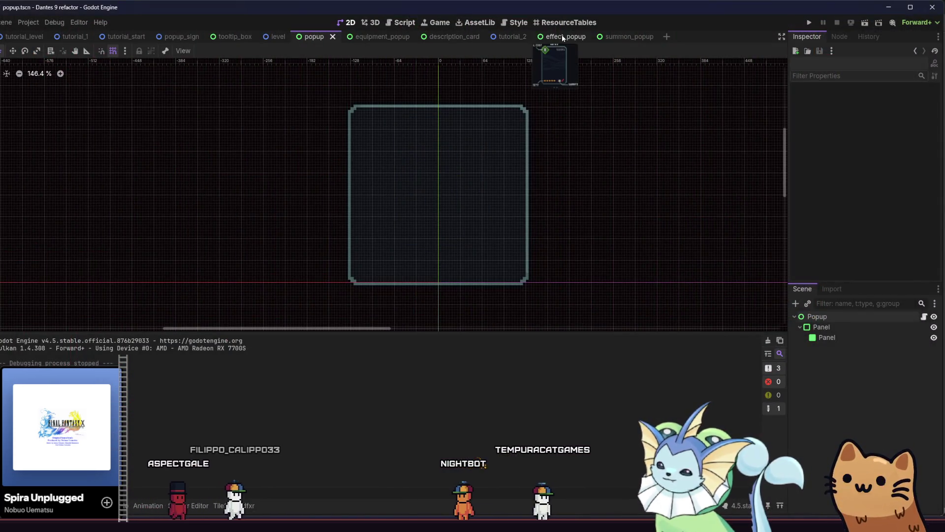
Set every filtered Control node in effect_popup to mouse filter Ignore and save the scene.
{"action": "left_click", "coordinate": [561, 37]}
{"action": "left_click", "coordinate": [825, 316]}
{"action": "type", "text": "t:control"}
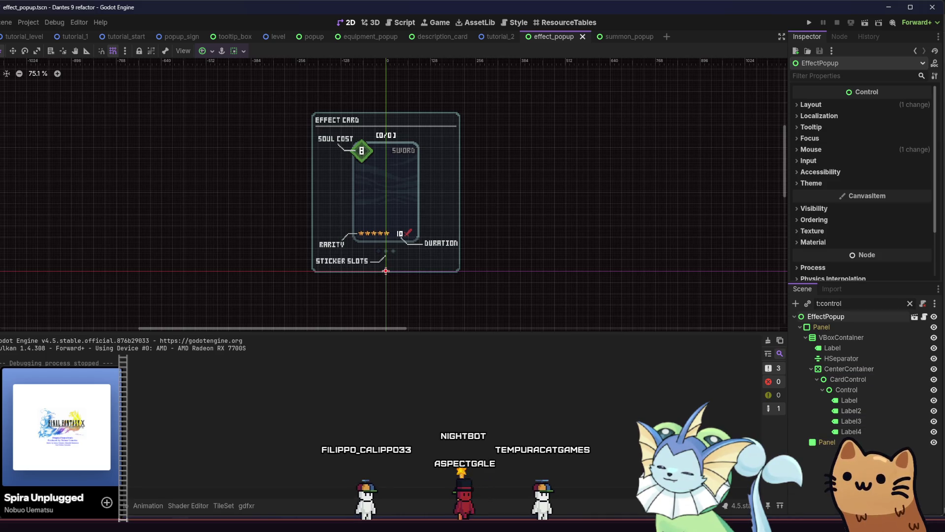
{"action": "left_click", "coordinate": [828, 442], "text": "ctrl"}
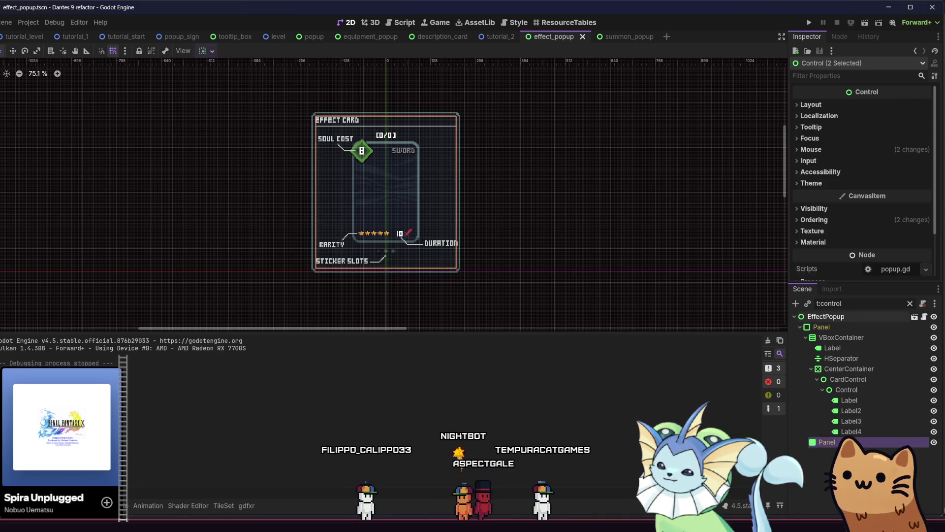
{"action": "left_click", "coordinate": [852, 318], "text": "shift"}
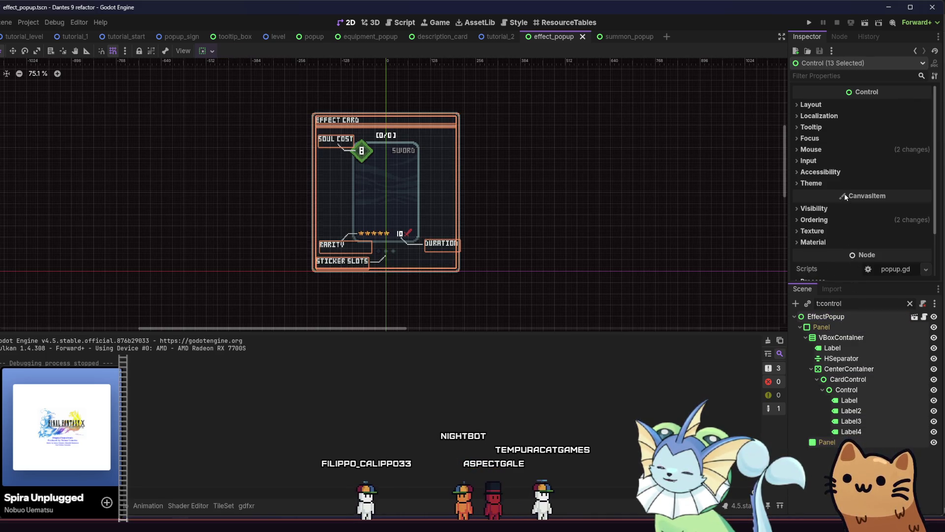
{"action": "left_click", "coordinate": [844, 150]}
{"action": "left_click", "coordinate": [870, 161]}
{"action": "left_click", "coordinate": [881, 174]}
{"action": "left_click", "coordinate": [870, 161]}
{"action": "left_click", "coordinate": [876, 181]}
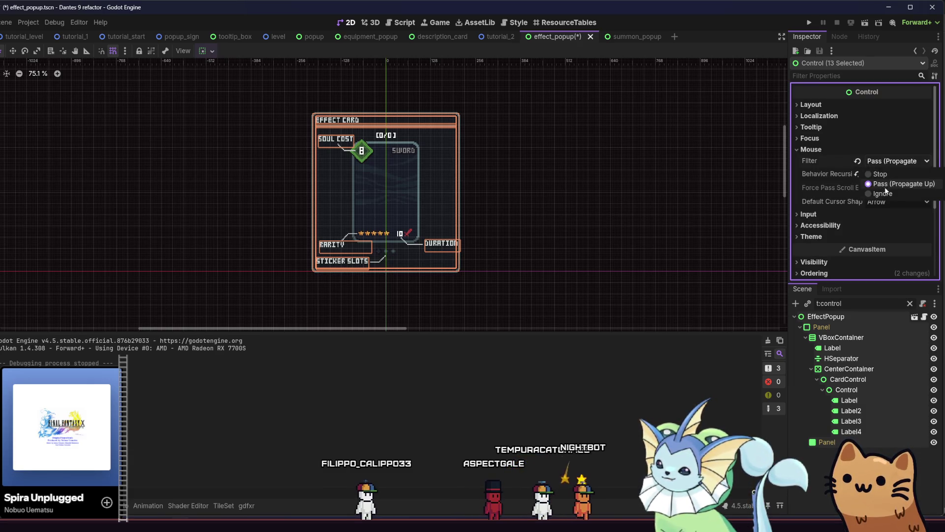
{"action": "key", "text": "ctrl+s"}
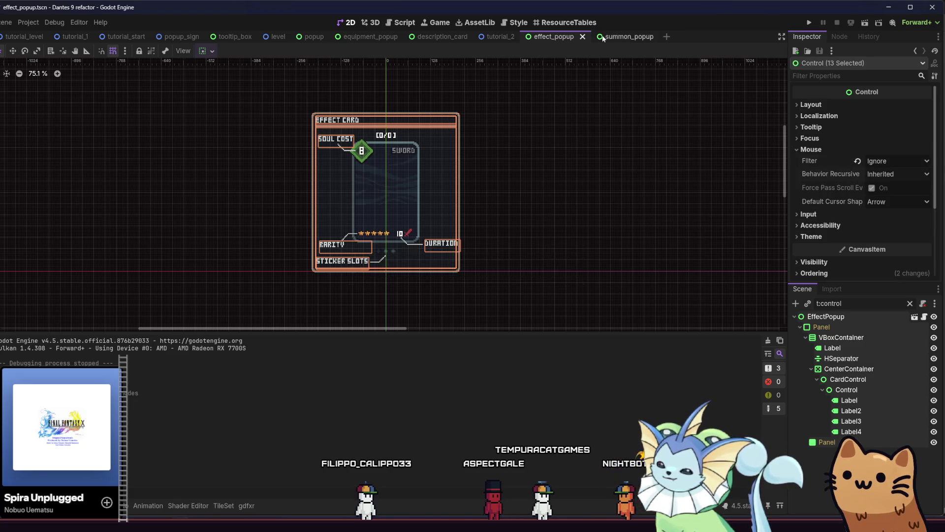
In summon_popup, filter by t:control and set all 12 Controls' mouse filter to Ignore, then save.
{"action": "key", "text": "ctrl+Tab"}
{"action": "type", "text": "t"}
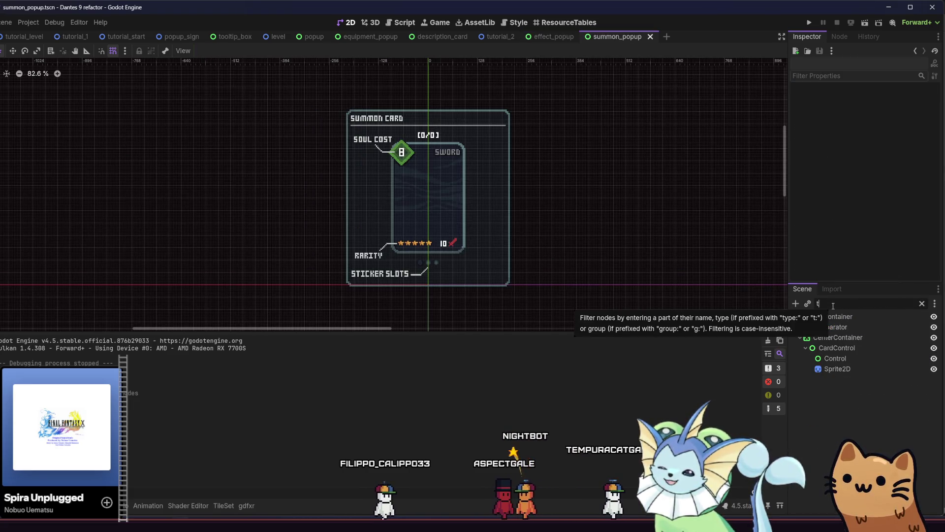
{"action": "type", "text": ":control"}
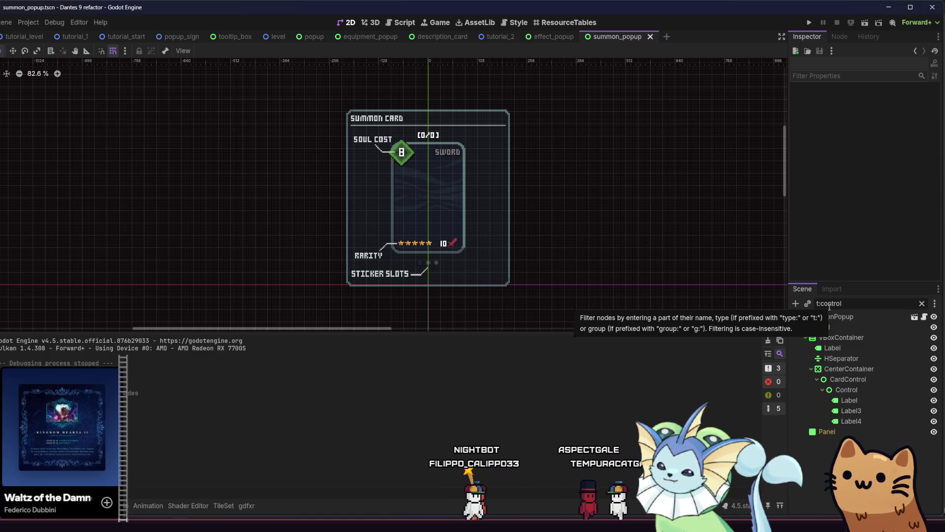
{"action": "left_click", "coordinate": [836, 317]}
{"action": "left_click", "coordinate": [843, 433], "text": "shift"}
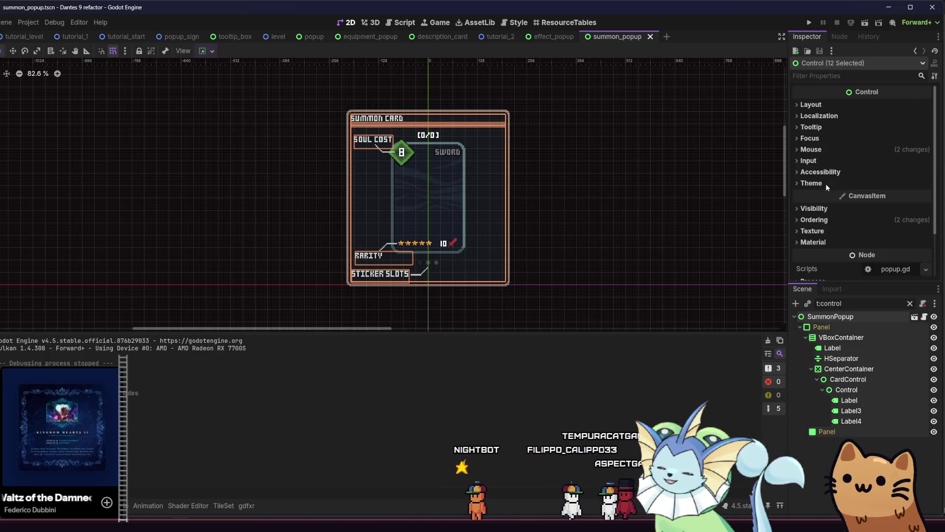
{"action": "left_click", "coordinate": [827, 150]}
{"action": "left_click", "coordinate": [857, 161]}
{"action": "left_click", "coordinate": [881, 161]}
{"action": "key", "text": "ctrl+s"}
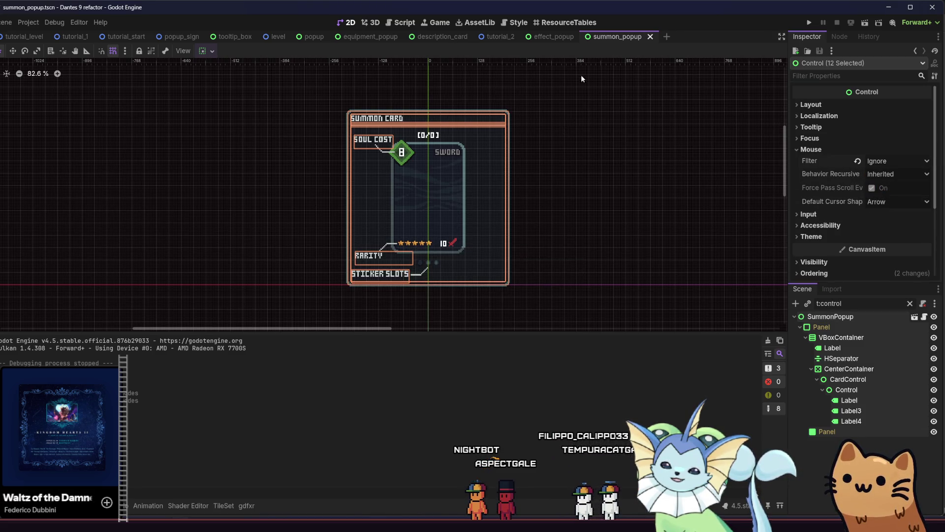
Open the utility_popup scene from the popups folder in the FileSystem.
{"action": "key", "text": "alt+f"}
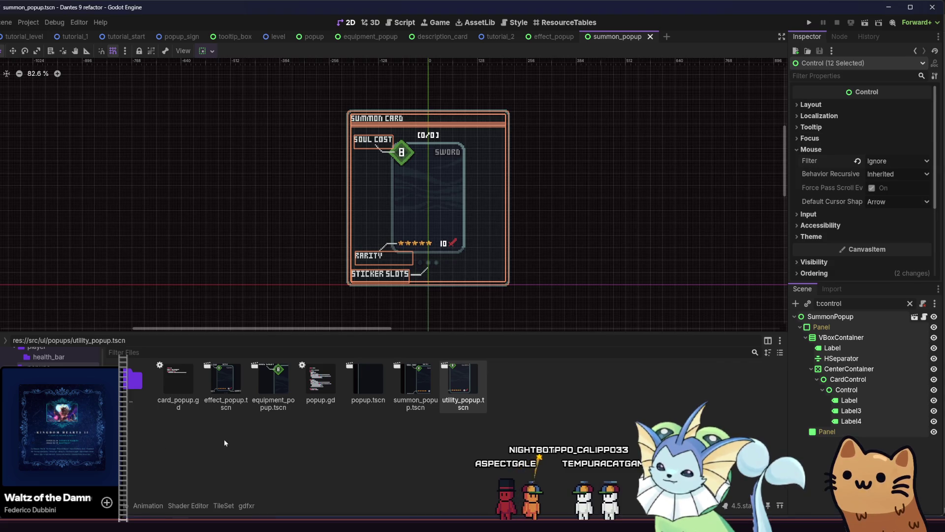
{"action": "left_click", "coordinate": [410, 397]}
{"action": "left_click", "coordinate": [295, 391]}
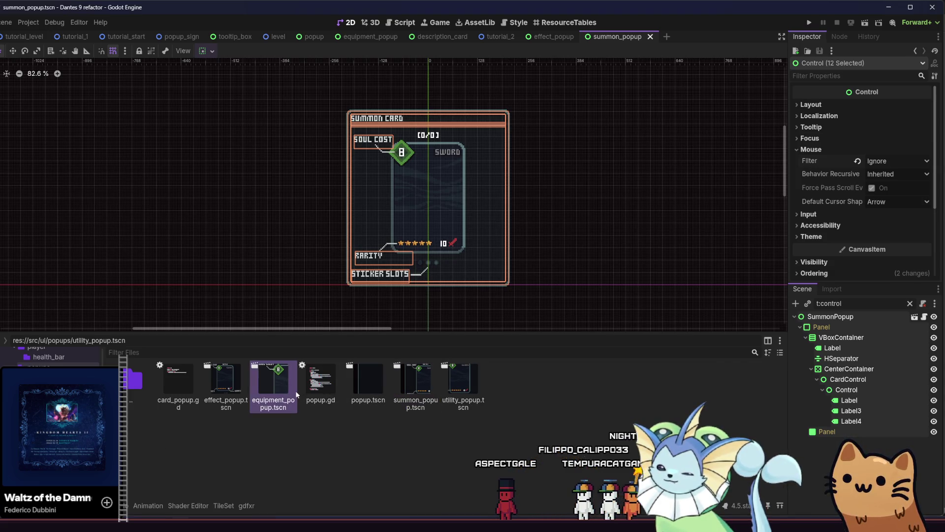
{"action": "left_click", "coordinate": [238, 390]}
{"action": "left_click", "coordinate": [393, 396]}
{"action": "double_click", "coordinate": [445, 389]}
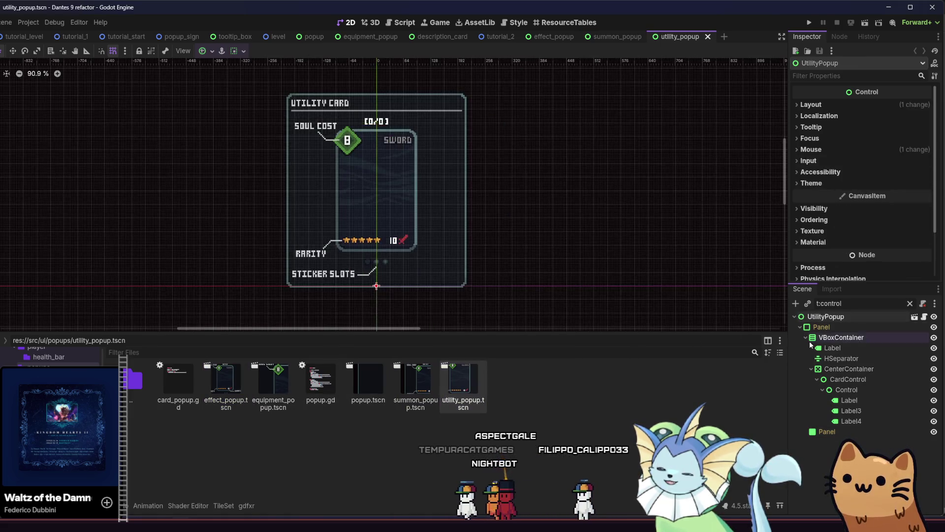
Change the mouse filter on utility_popup's 12 Control nodes and save the scene.
{"action": "left_click", "coordinate": [840, 429]}
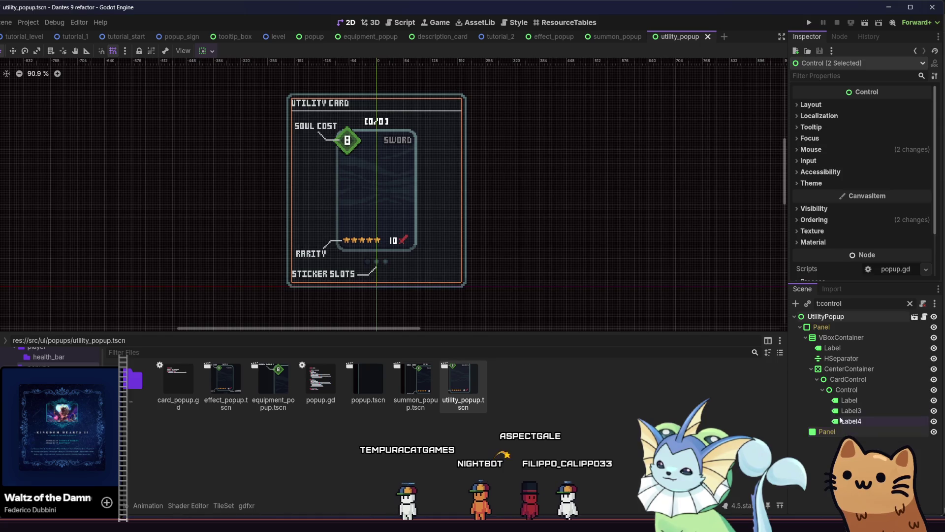
{"action": "left_click", "coordinate": [830, 319], "text": "shift"}
{"action": "left_click", "coordinate": [863, 151]}
{"action": "left_click", "coordinate": [896, 161]}
{"action": "left_click", "coordinate": [857, 159]}
{"action": "left_click", "coordinate": [896, 161]}
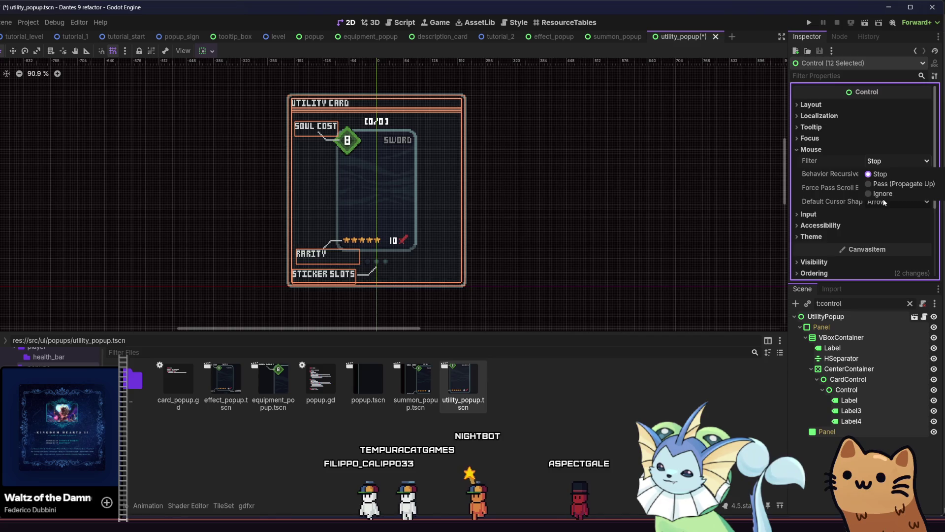
{"action": "key", "text": "Escape"}
{"action": "left_click", "coordinate": [666, 172]}
{"action": "key", "text": "ctrl+s"}
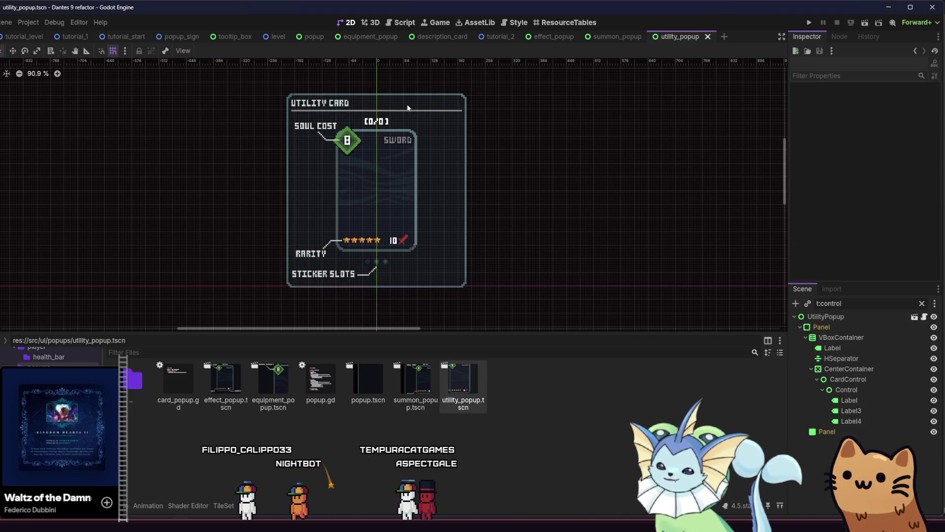
{"action": "left_click", "coordinate": [314, 37]}
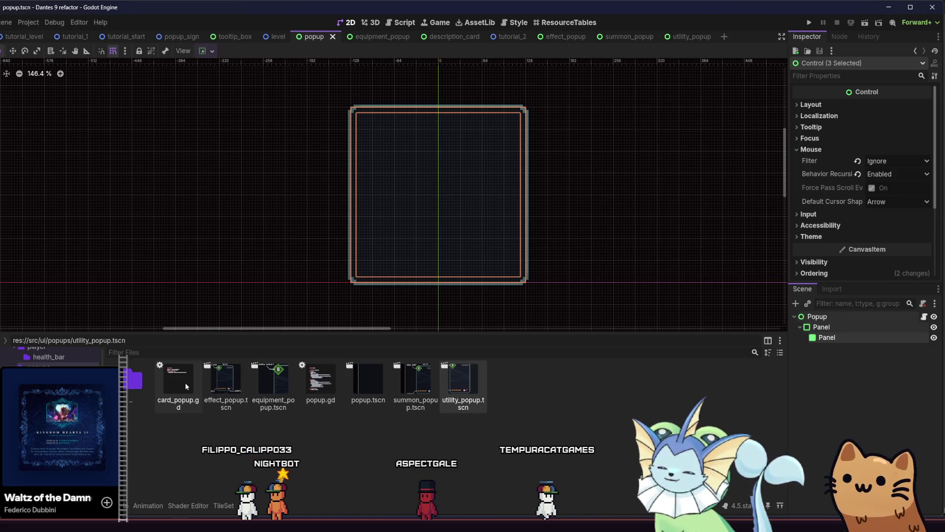
Test-run the popup scene with F6, then stop the run with F8.
{"action": "right_click", "coordinate": [362, 388]}
{"action": "mouse_move", "coordinate": [418, 396]}
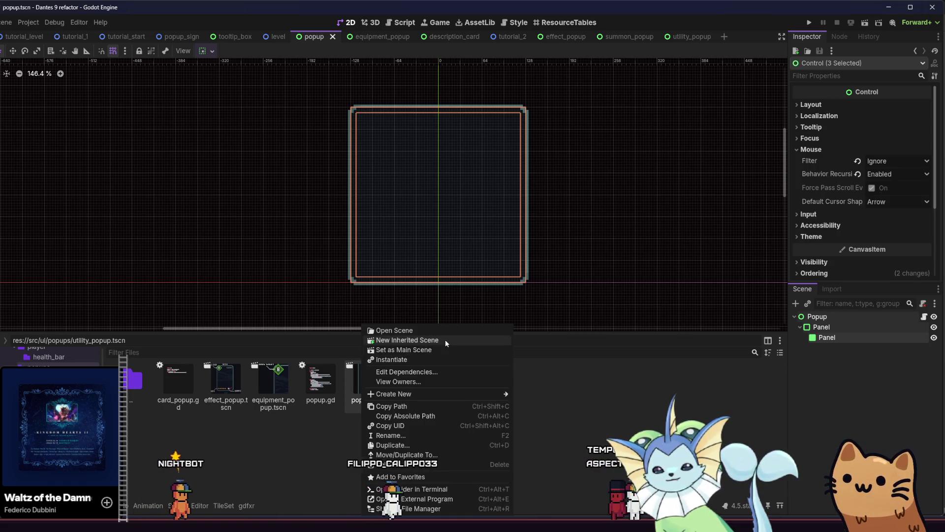
{"action": "left_click", "coordinate": [565, 362]}
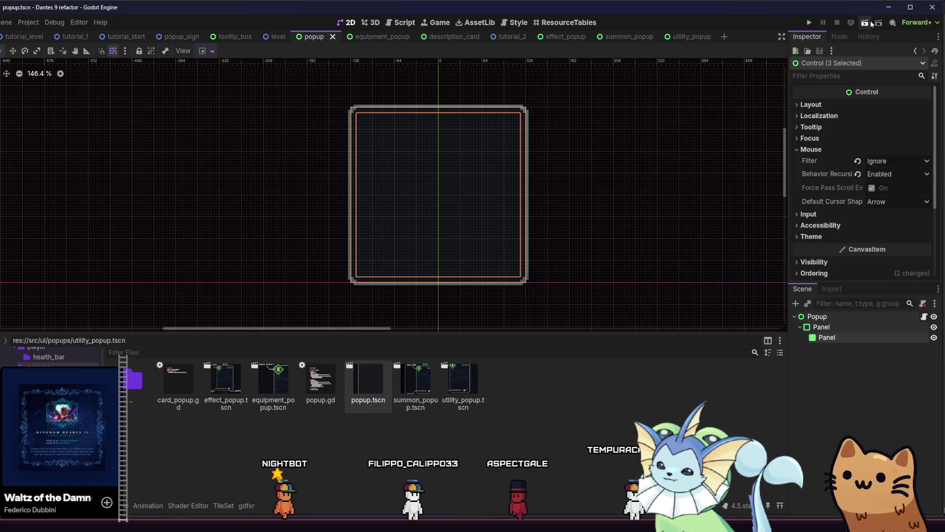
{"action": "key", "text": "F6"}
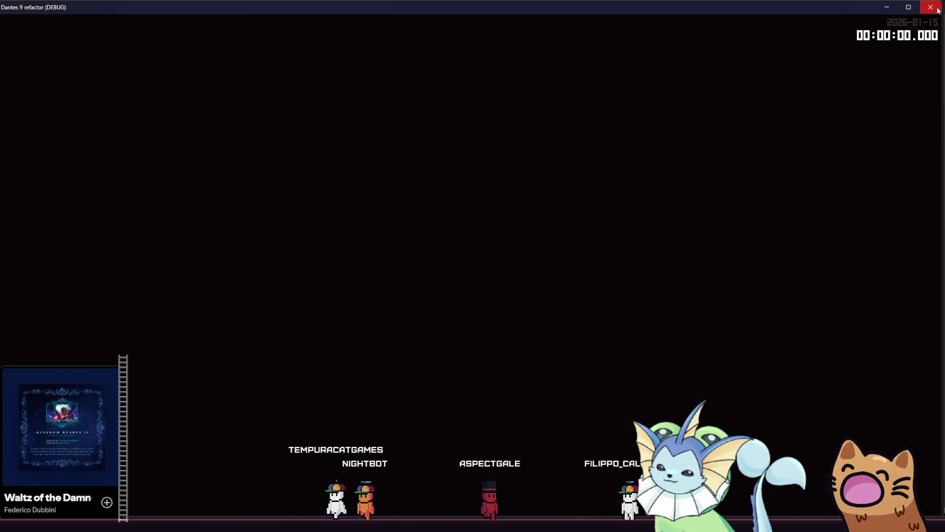
{"action": "key", "text": "F8"}
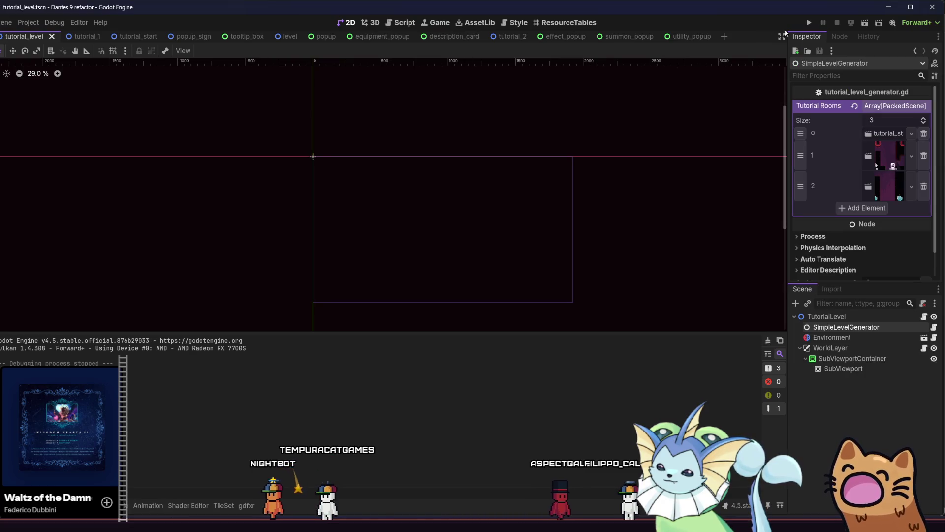
Playtest the tutorial level, walking the cat to the Rusty Pistol sign, then open the F1 cheat menu.
{"action": "left_click", "coordinate": [866, 22]}
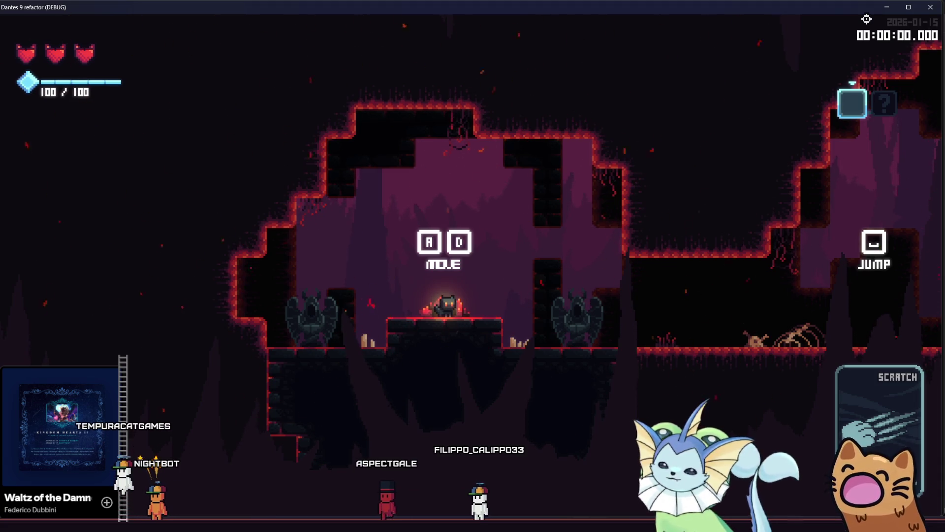
{"action": "key", "text": "d"}
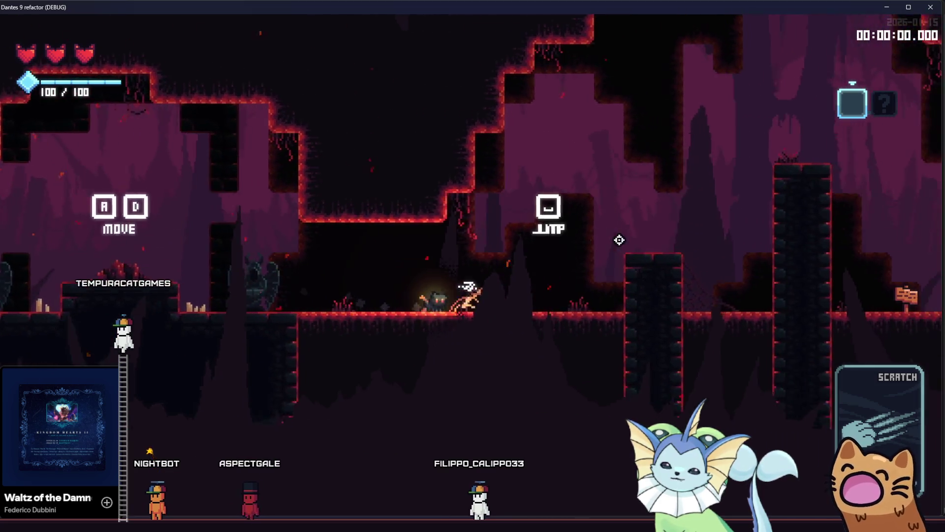
{"action": "key", "text": "space"}
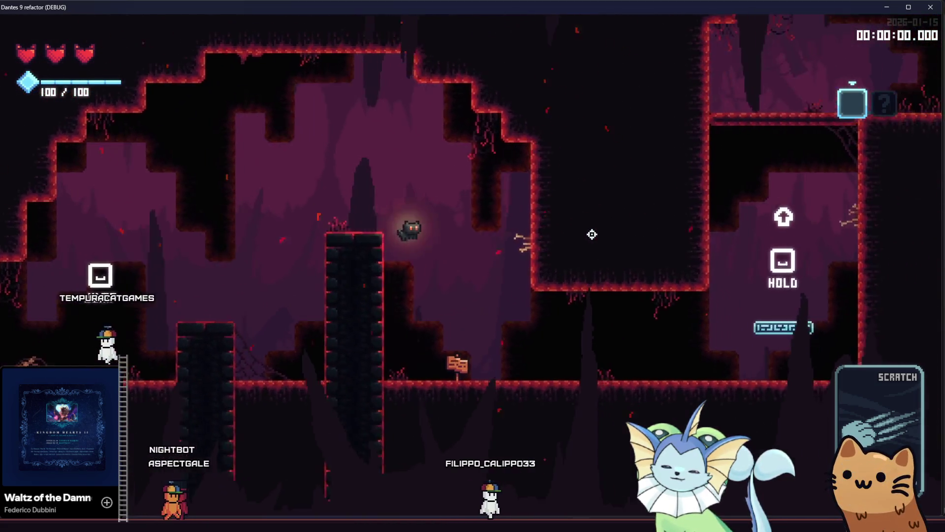
{"action": "key", "text": "d"}
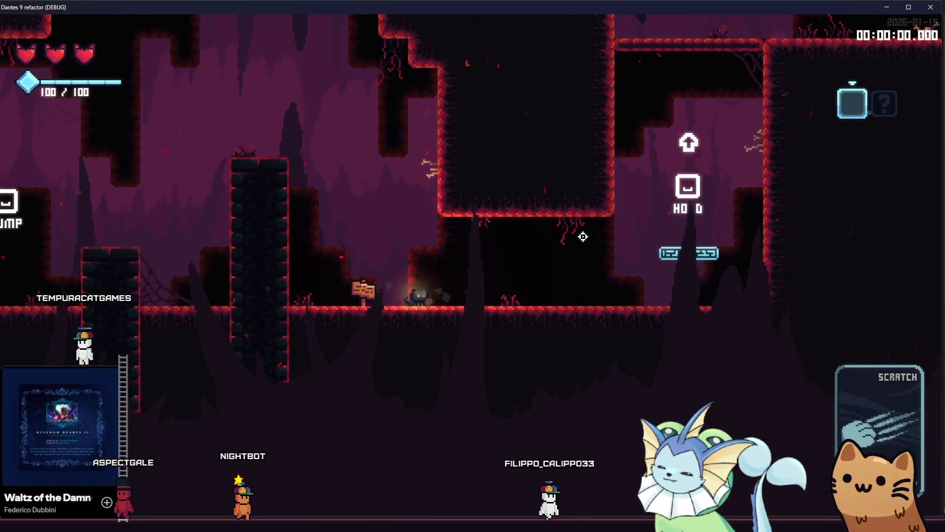
{"action": "key", "text": "a"}
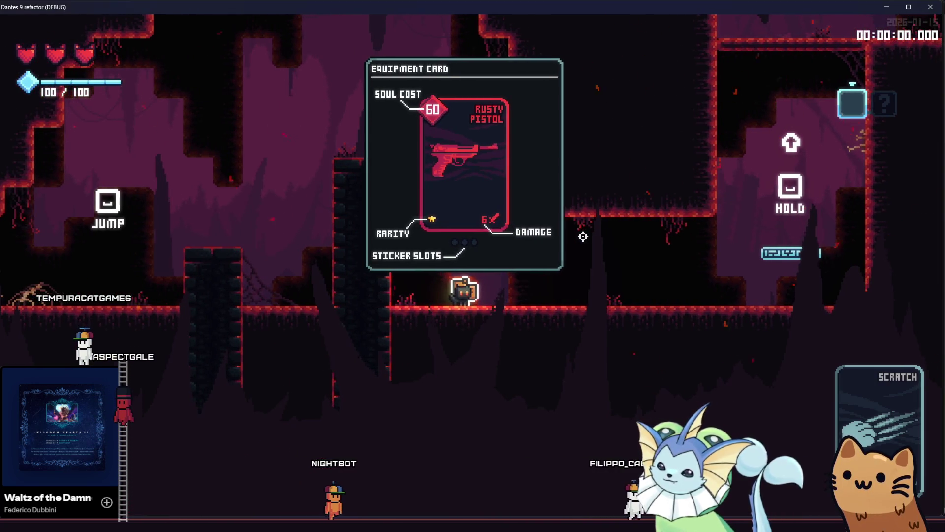
{"action": "key", "text": "F1"}
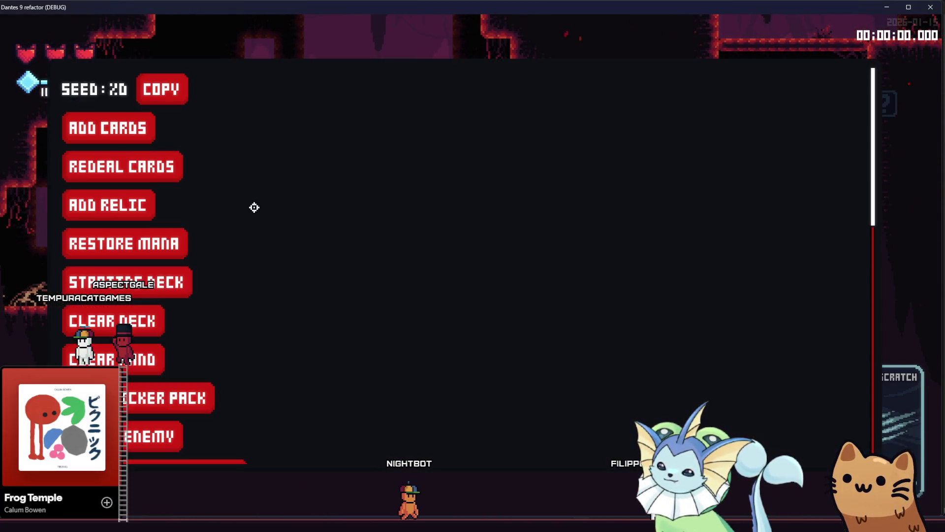
Use the cheat menu to add cards, check the six-card deck, and redeal the hand twice.
{"action": "left_click", "coordinate": [102, 138]}
{"action": "left_click", "coordinate": [343, 58]}
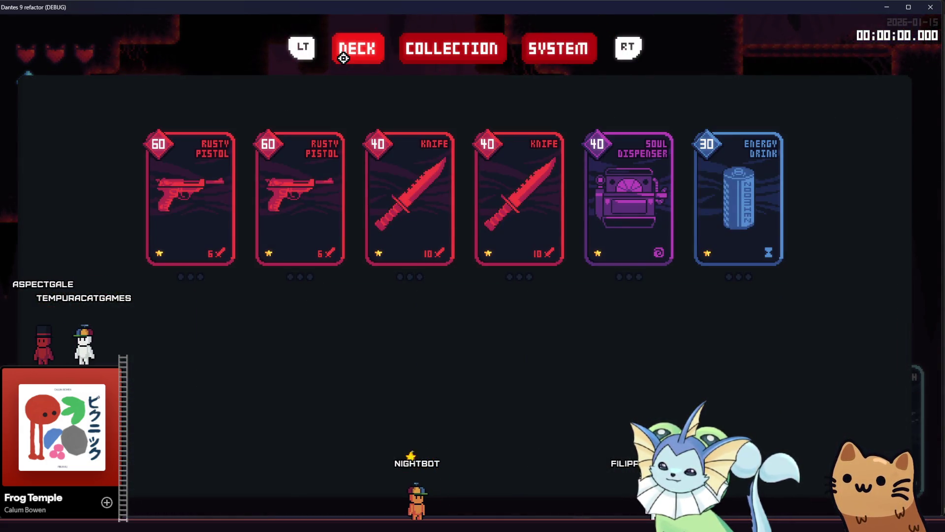
{"action": "key", "text": "Escape"}
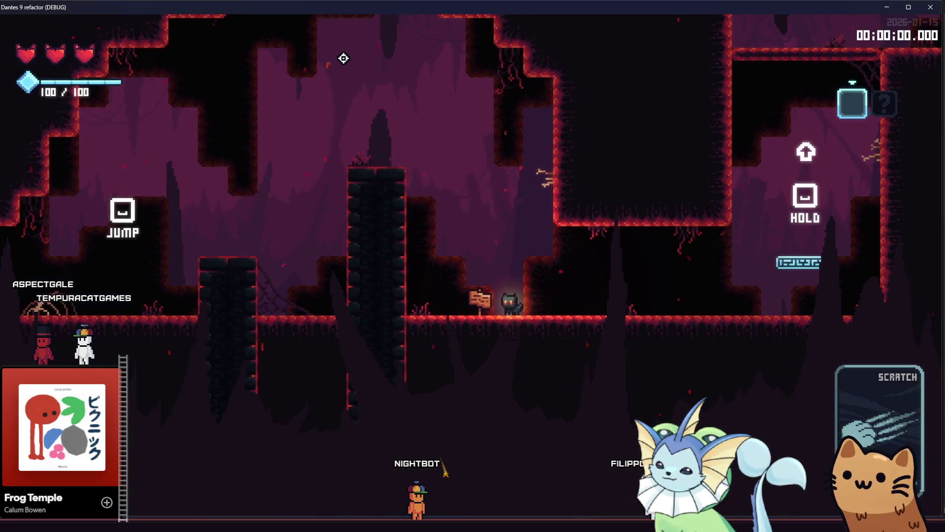
{"action": "key", "text": "F1"}
{"action": "left_click", "coordinate": [132, 167]}
{"action": "key", "text": "F1"}
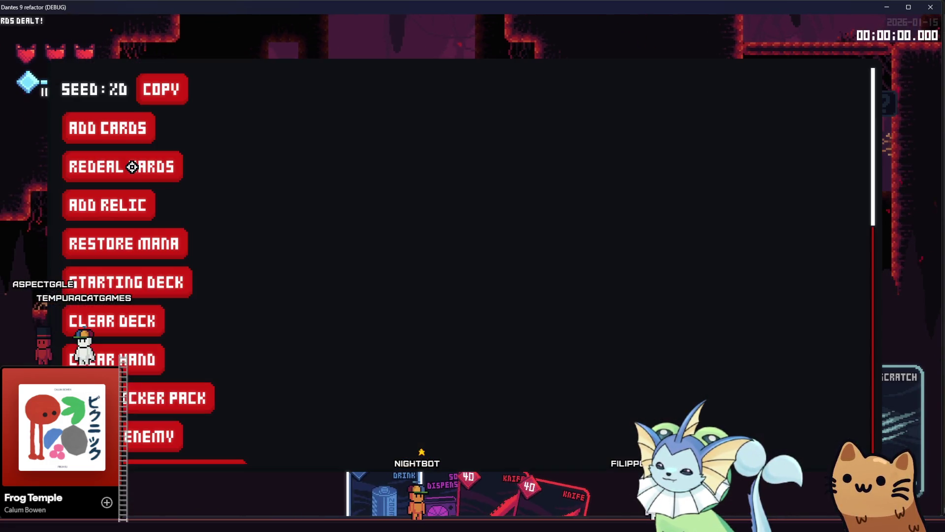
{"action": "left_click", "coordinate": [132, 167]}
Climb the ledges and fire the Rusty Pistol until it empties, then move into the next room.
{"action": "key", "text": "Right"}
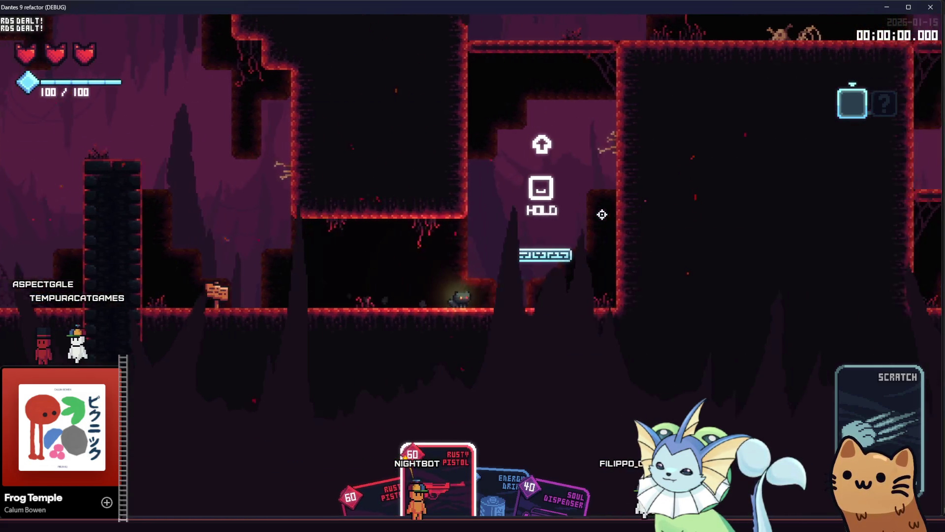
{"action": "key", "text": "space"}
{"action": "key", "text": "Right"}
{"action": "key", "text": "space"}
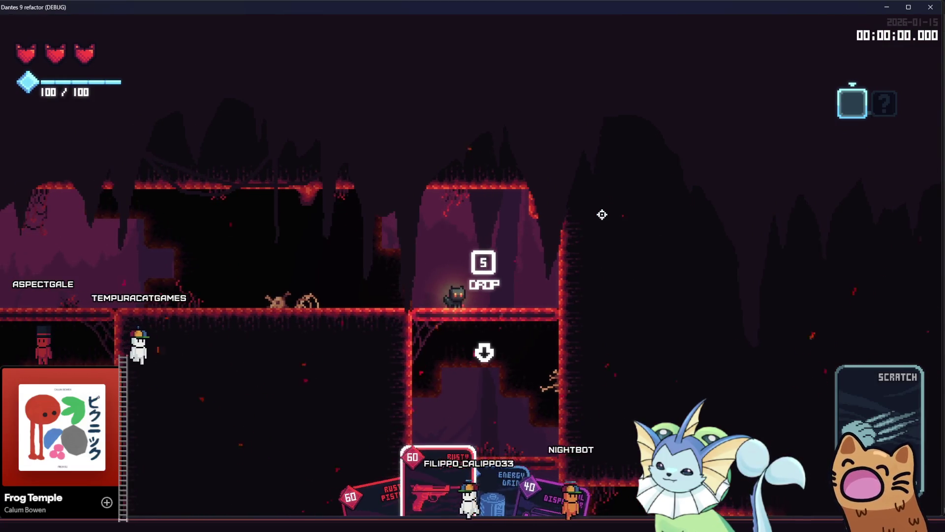
{"action": "left_click", "coordinate": [450, 211]}
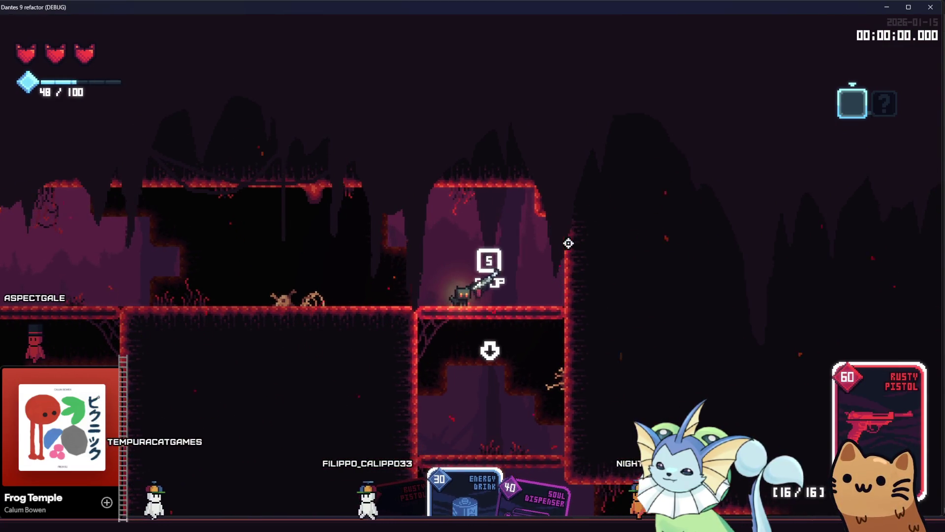
{"action": "left_click", "coordinate": [509, 232]}
{"action": "key", "text": "Left"}
{"action": "left_click_drag", "start_coordinate": [509, 232], "coordinate": [320, 259]}
{"action": "key", "text": "Right"}
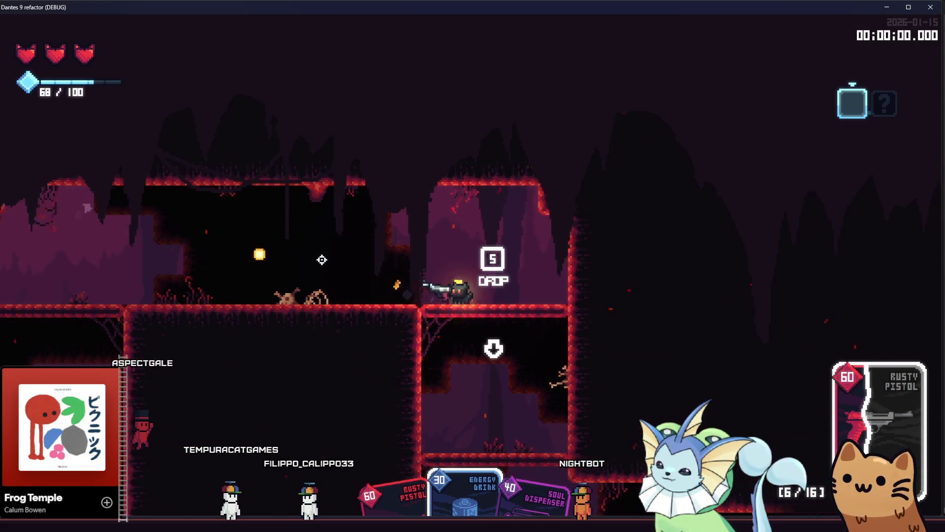
{"action": "key", "text": "Down"}
{"action": "mouse_move", "coordinate": [570, 339]}
{"action": "left_mouse_down"}
{"action": "mouse_move", "coordinate": [565, 327]}
{"action": "mouse_move", "coordinate": [310, 289]}
{"action": "mouse_move", "coordinate": [312, 268]}
{"action": "left_mouse_up"}
{"action": "key", "text": "Right"}
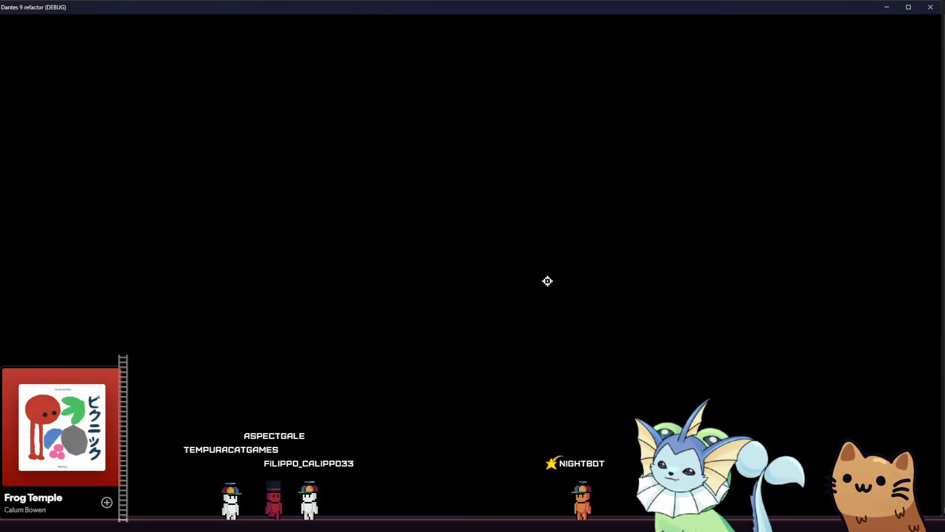
Fire the Rusty Pistol at the robot enemy, then discard the pistol card.
{"action": "key", "text": "Right"}
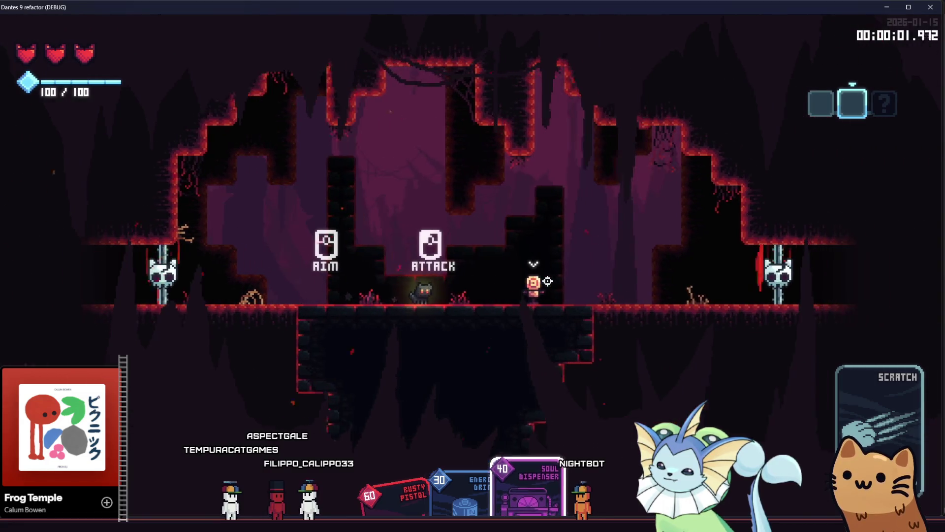
{"action": "left_click", "coordinate": [552, 281]}
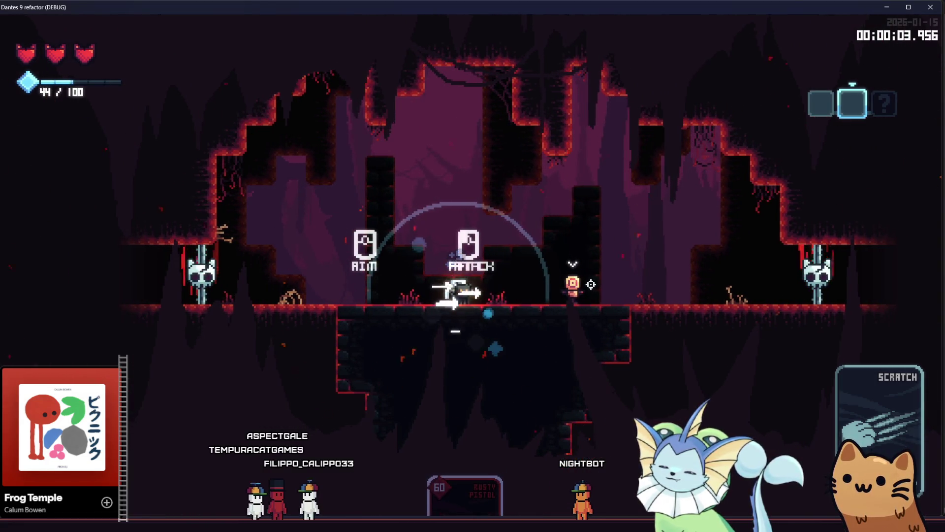
{"action": "key", "text": "Right"}
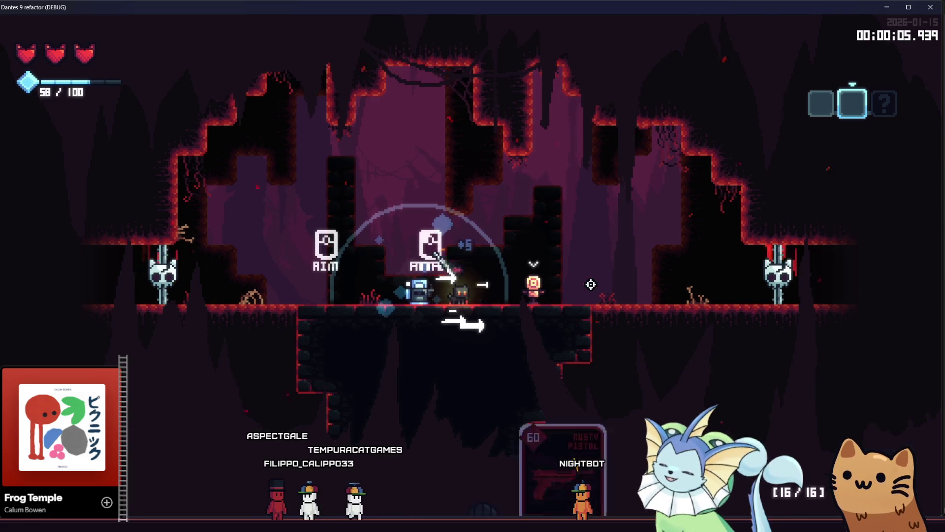
{"action": "left_click", "coordinate": [590, 282]}
{"action": "left_click", "coordinate": [623, 281]}
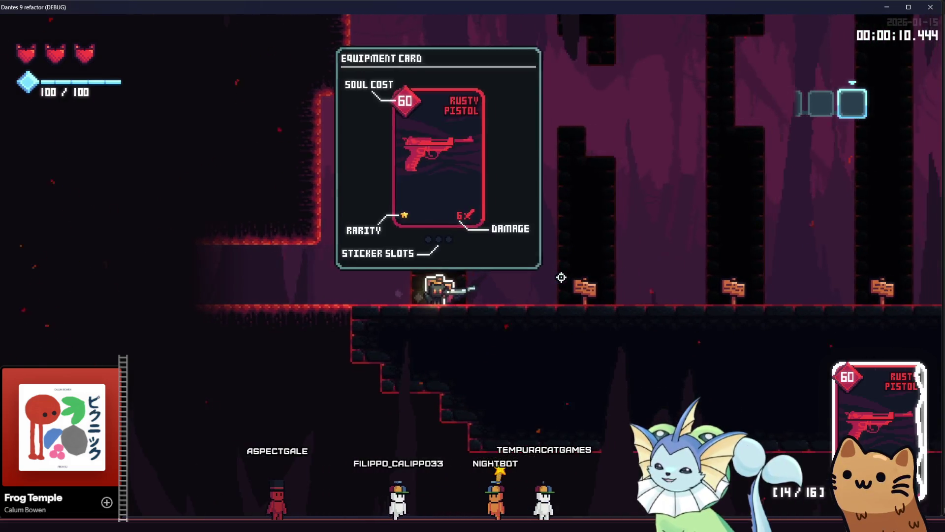
{"action": "left_click", "coordinate": [562, 278]}
{"action": "mouse_move", "coordinate": [562, 278]}
{"action": "left_mouse_down"}
{"action": "mouse_move", "coordinate": [601, 243]}
{"action": "mouse_move", "coordinate": [653, 231]}
{"action": "left_mouse_up"}
{"action": "right_click", "coordinate": [651, 231]}
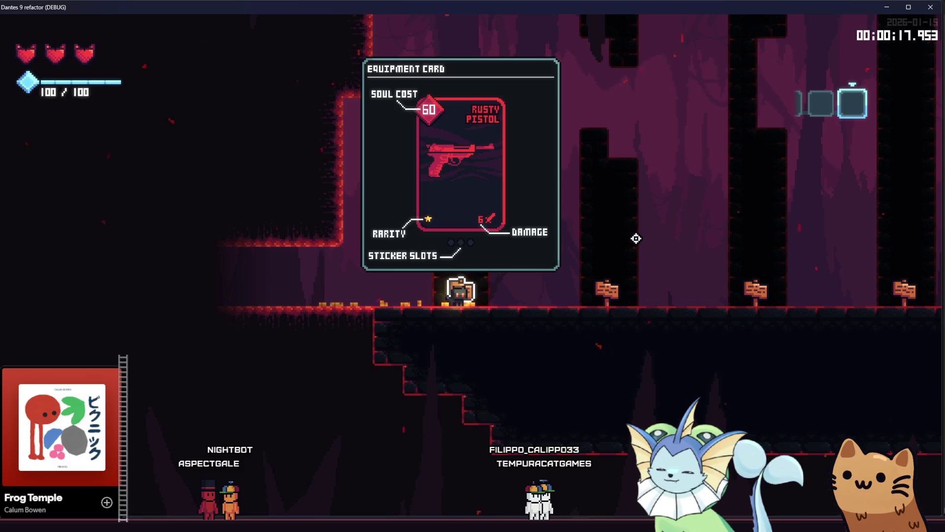
Walk on to the next card sign while toggling the deck overview open and closed.
{"action": "key", "text": "d"}
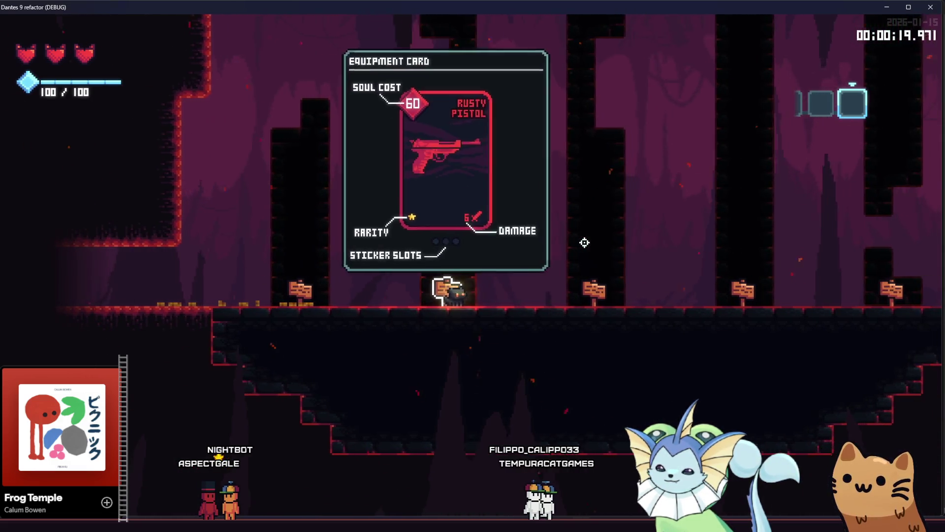
{"action": "key", "text": "Tab"}
{"action": "key", "text": "Tab"}
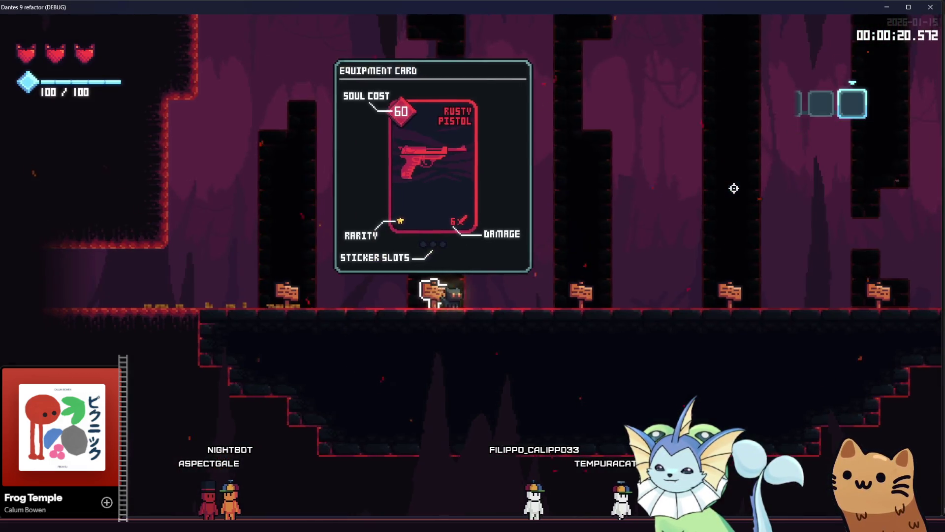
{"action": "key", "text": "Tab"}
{"action": "key", "text": "Tab"}
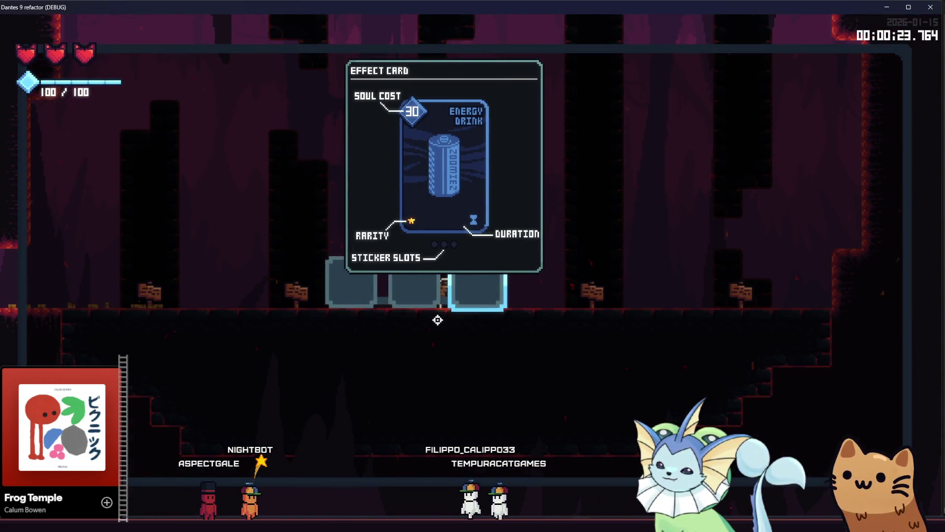
{"action": "key", "text": "Tab"}
{"action": "key", "text": "Tab"}
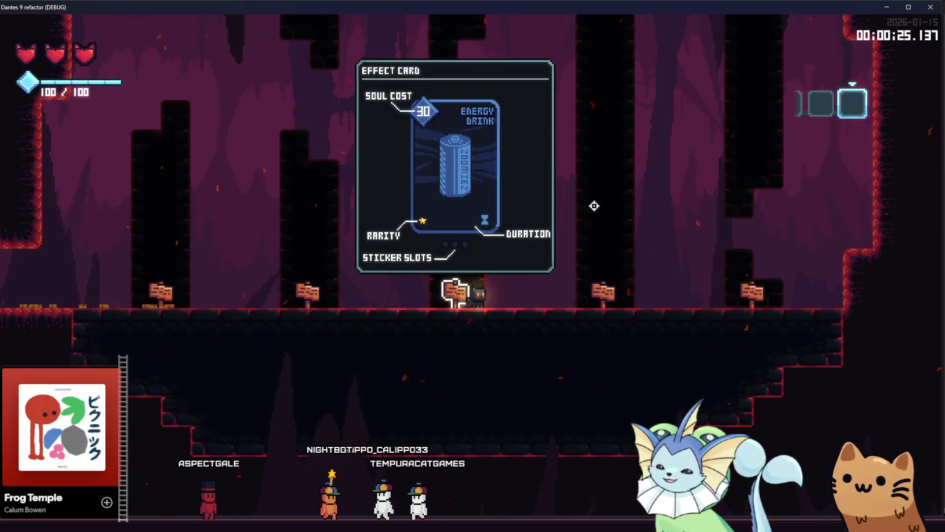
{"action": "key", "text": "Tab"}
{"action": "key", "text": "Tab"}
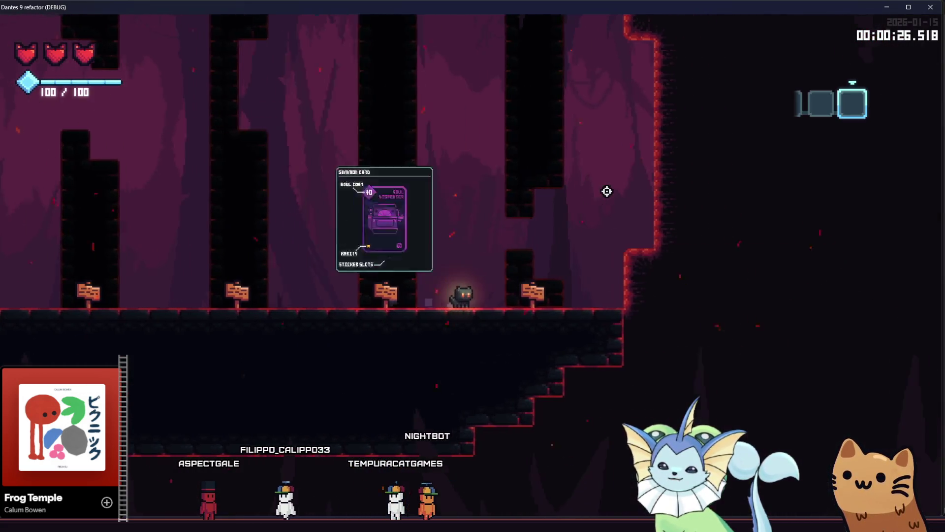
{"action": "key", "text": "Tab"}
{"action": "key", "text": "Tab"}
{"action": "key", "text": "Tab"}
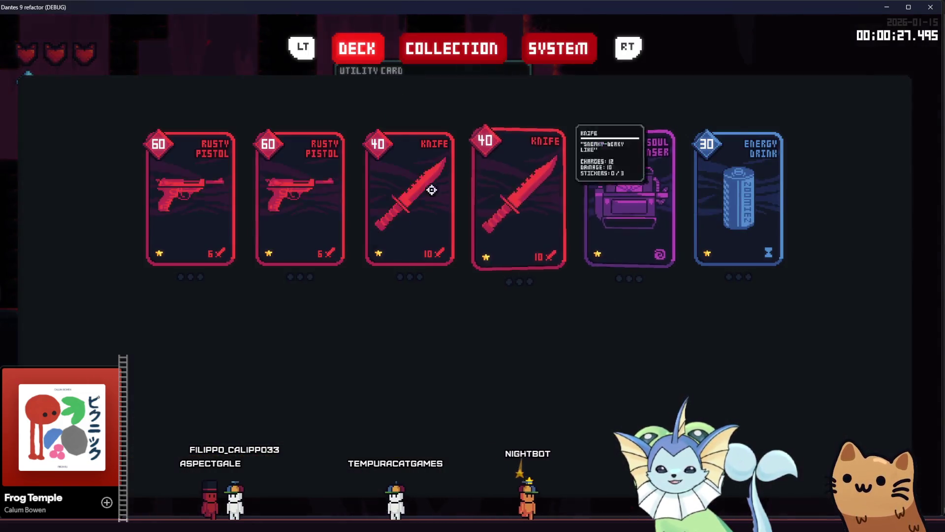
{"action": "key", "text": "Tab"}
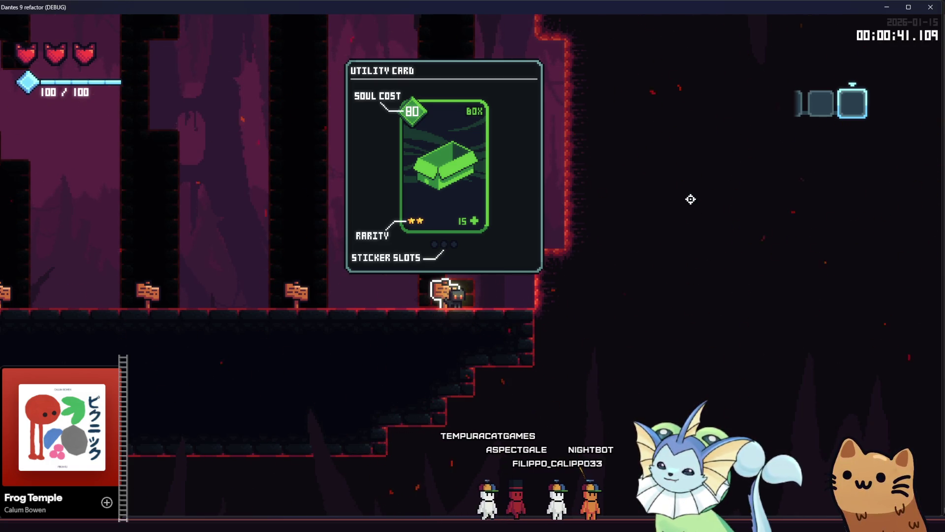
Walk on and off the Equipment Card sign to retest its popup, then close the game window.
{"action": "key", "text": "Left"}
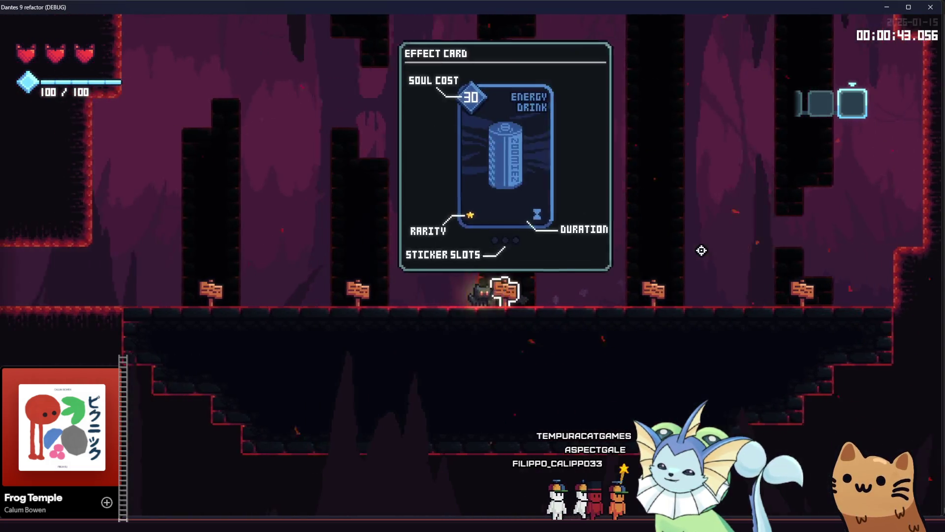
{"action": "key", "text": "Left"}
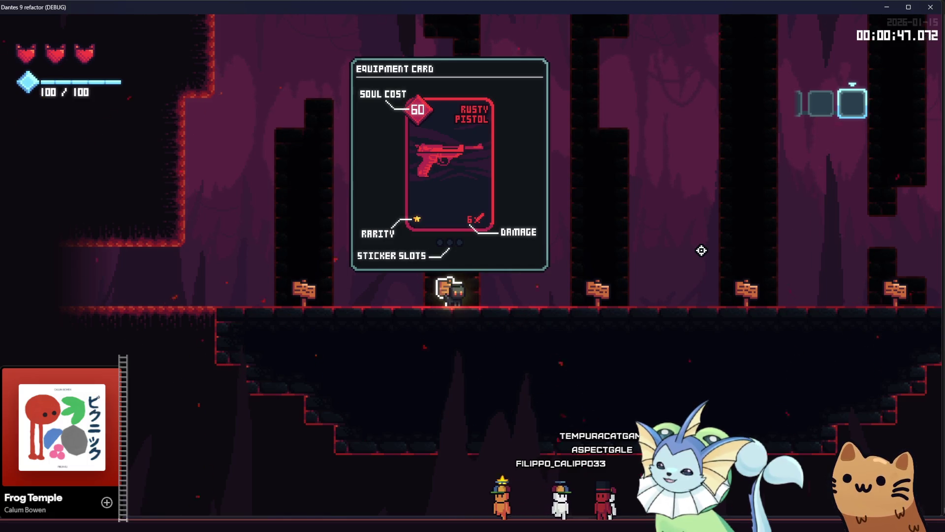
{"action": "key", "text": "Left"}
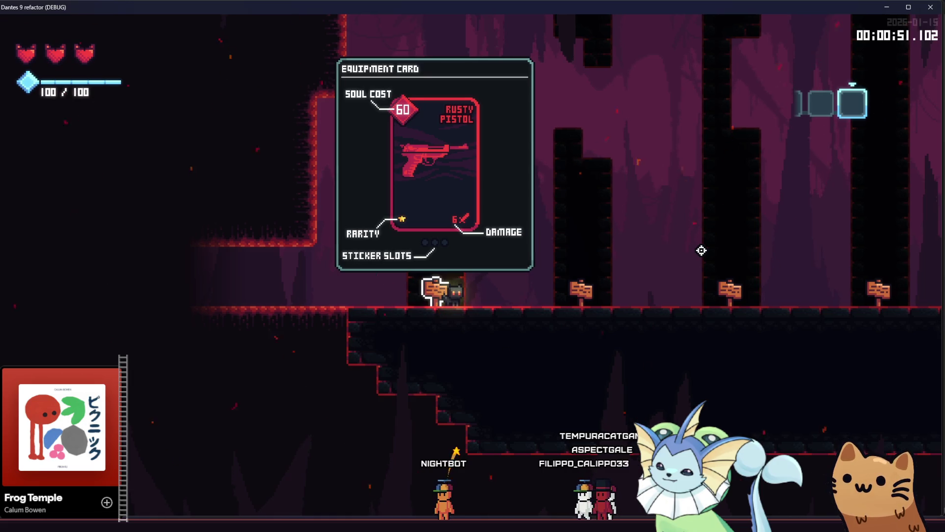
{"action": "key", "text": "Right"}
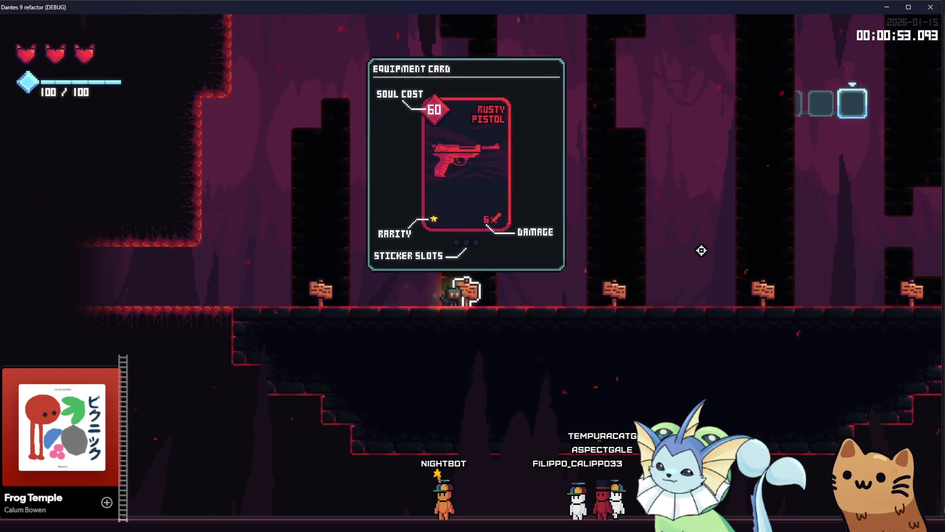
{"action": "key", "text": "Left"}
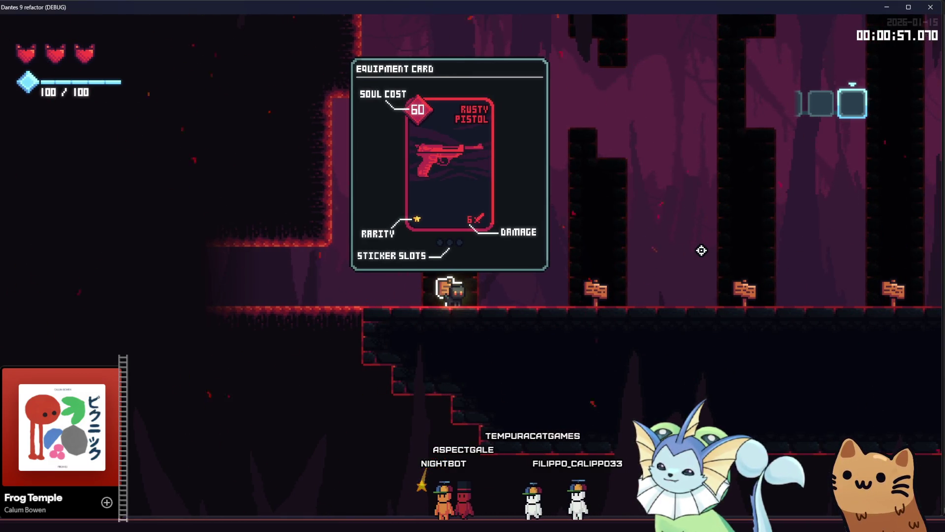
{"action": "key", "text": "Right"}
{"action": "key", "text": "Left"}
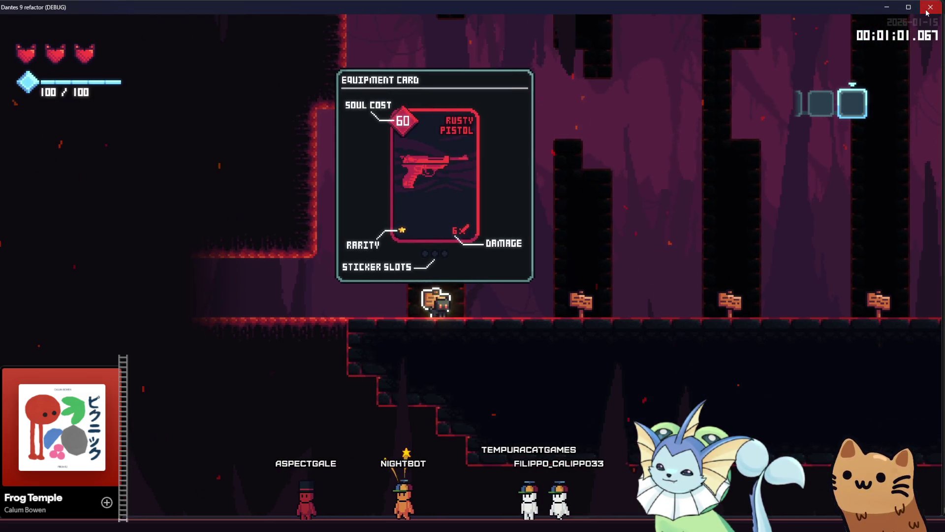
{"action": "left_click", "coordinate": [927, 11]}
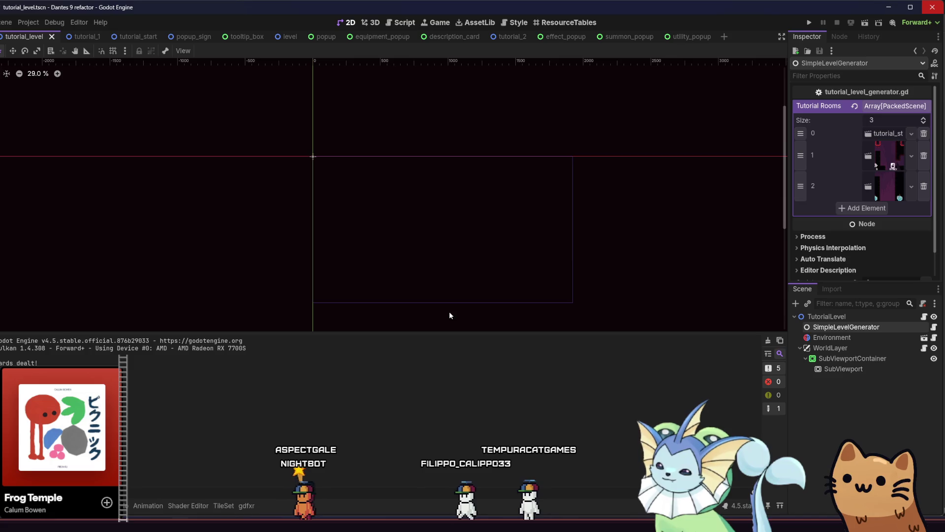
Switch to Aseprite, open gatos.aseprite from Recent Files, and adjust the canvas view.
{"action": "key", "text": "alt+Tab"}
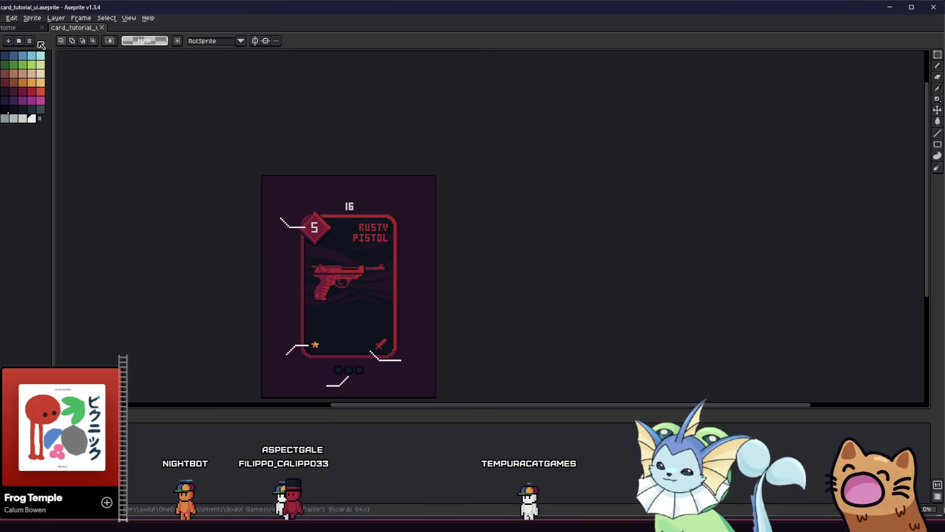
{"action": "left_click", "coordinate": [9, 27]}
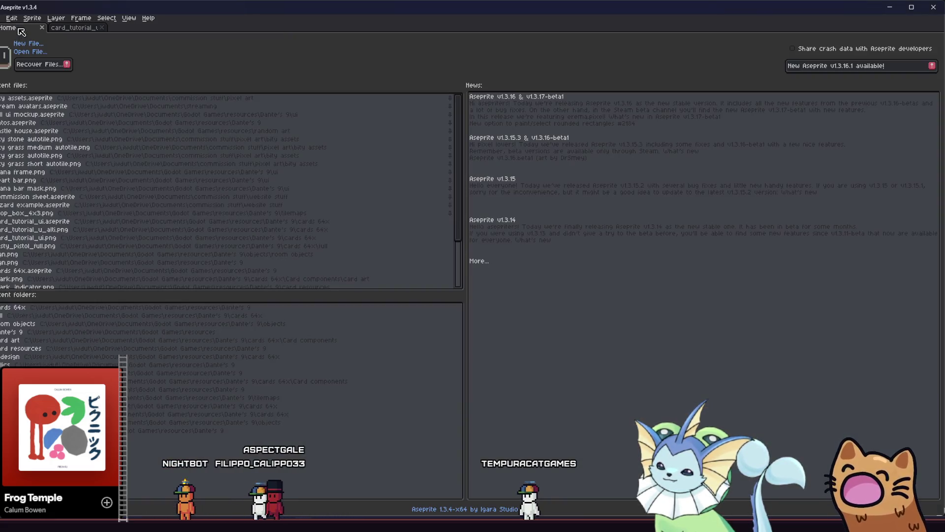
{"action": "left_click", "coordinate": [62, 122]}
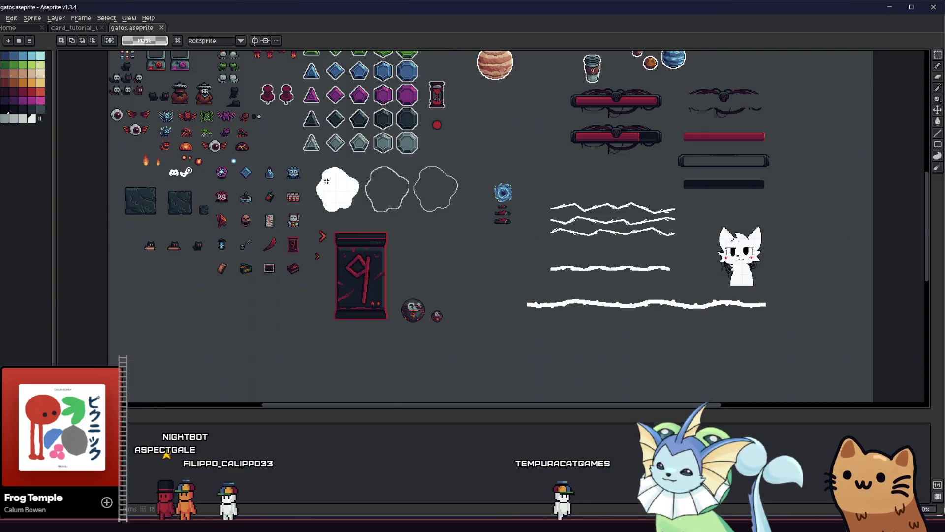
{"action": "scroll", "coordinate": [423, 251], "scroll_direction": "down", "scroll_amount": 5}
{"action": "scroll", "coordinate": [359, 173], "scroll_direction": "up", "scroll_amount": 4}
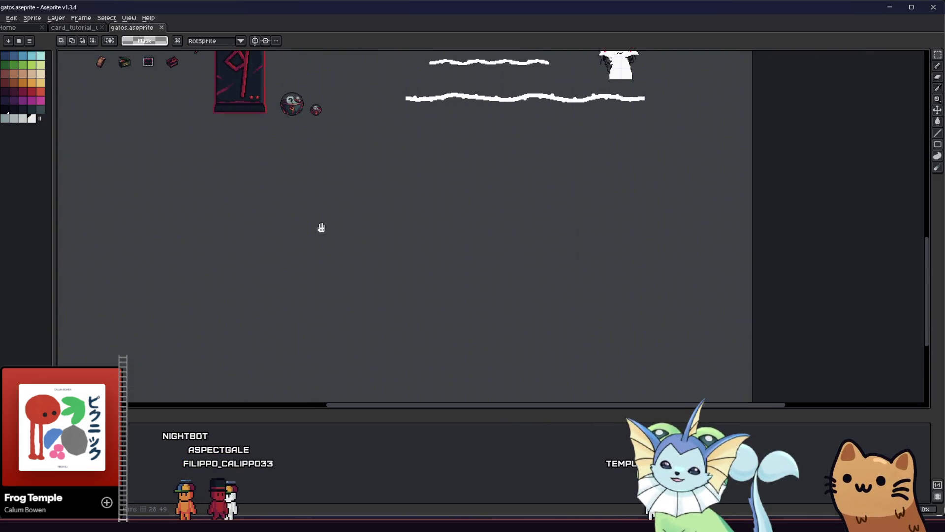
{"action": "scroll", "coordinate": [238, 207], "scroll_direction": "up", "scroll_amount": 1}
{"action": "scroll", "coordinate": [242, 209], "scroll_direction": "down", "scroll_amount": 1}
{"action": "mouse_move", "coordinate": [243, 208]}
{"action": "left_mouse_down"}
{"action": "mouse_move", "coordinate": [266, 186]}
{"action": "mouse_move", "coordinate": [275, 191]}
{"action": "left_mouse_up"}
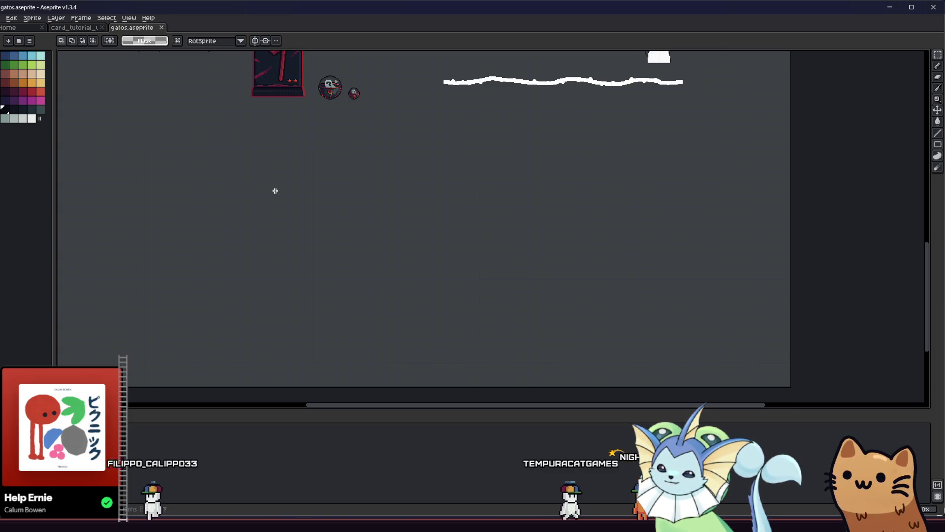
Pan the gatos sprite sheet into full view, then return to the Godot editor.
{"action": "mouse_move", "coordinate": [313, 134]}
{"action": "left_mouse_down"}
{"action": "mouse_move", "coordinate": [321, 272]}
{"action": "mouse_move", "coordinate": [301, 292]}
{"action": "mouse_move", "coordinate": [307, 376]}
{"action": "left_mouse_up"}
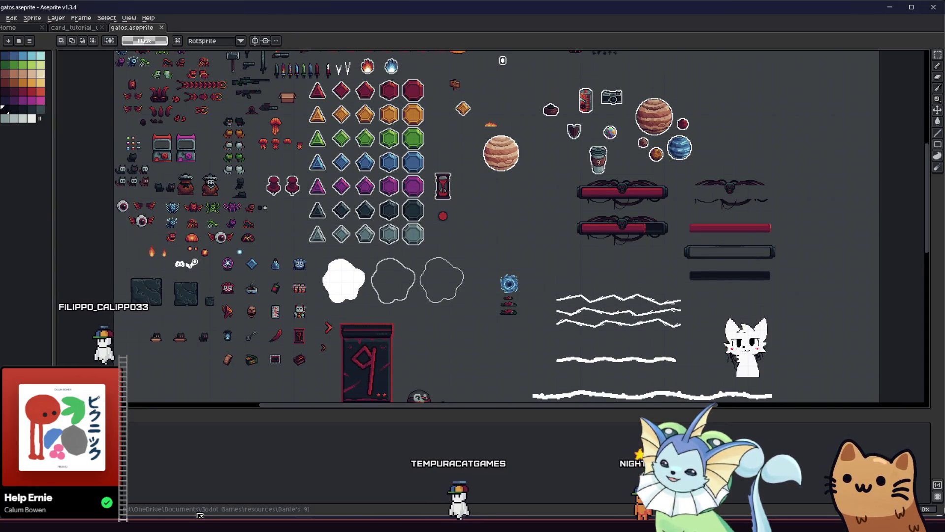
{"action": "key", "text": "alt+Tab"}
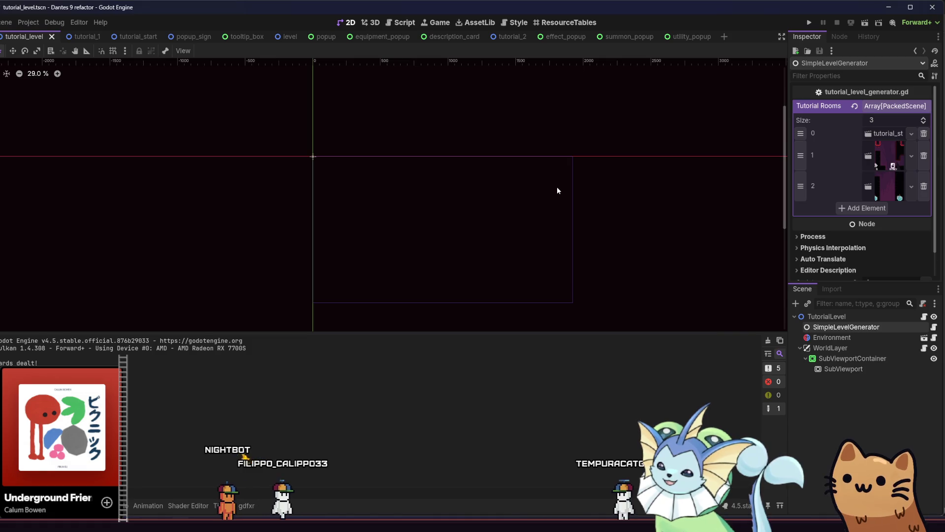
Bring up the tutorial_2 room scene tab to view its RoomBaseComponent.
{"action": "scroll", "coordinate": [557, 190], "scroll_direction": "down", "scroll_amount": 1}
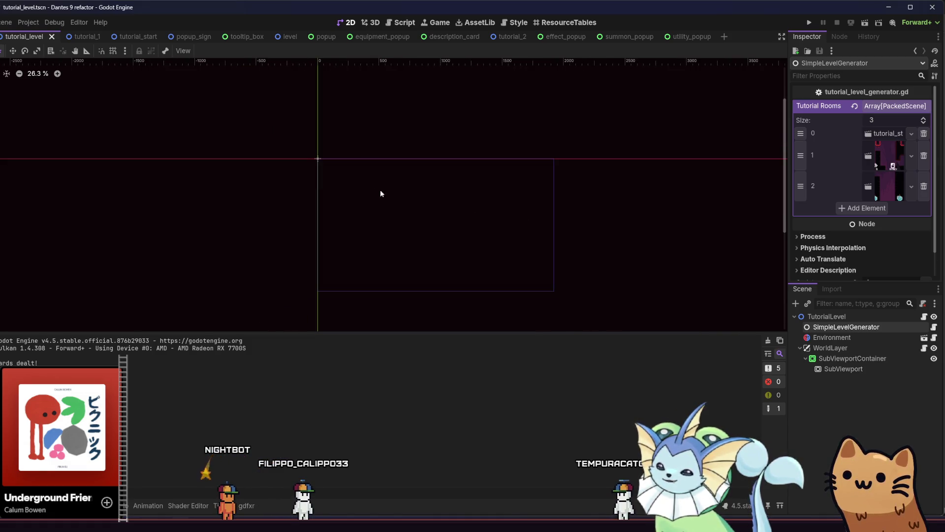
{"action": "left_click", "coordinate": [507, 36]}
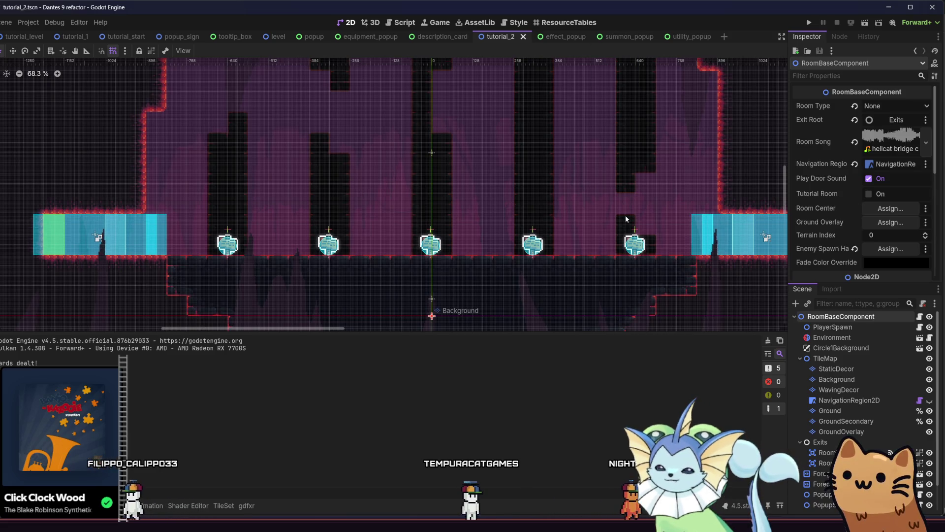
Revert tutorial_2's Enemy Spawn Handler to its unassigned default and save the scene.
{"action": "left_click", "coordinate": [854, 248]}
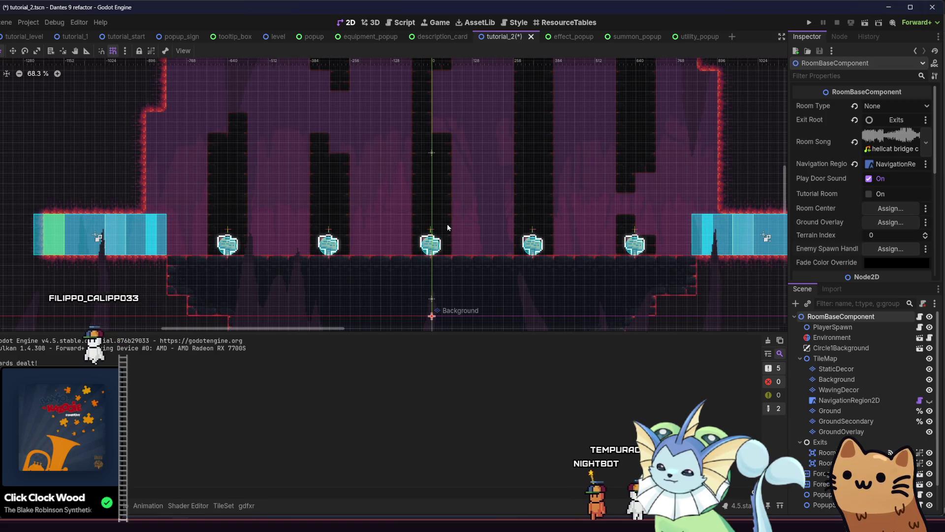
{"action": "left_click_drag", "start_coordinate": [445, 224], "coordinate": [409, 187]}
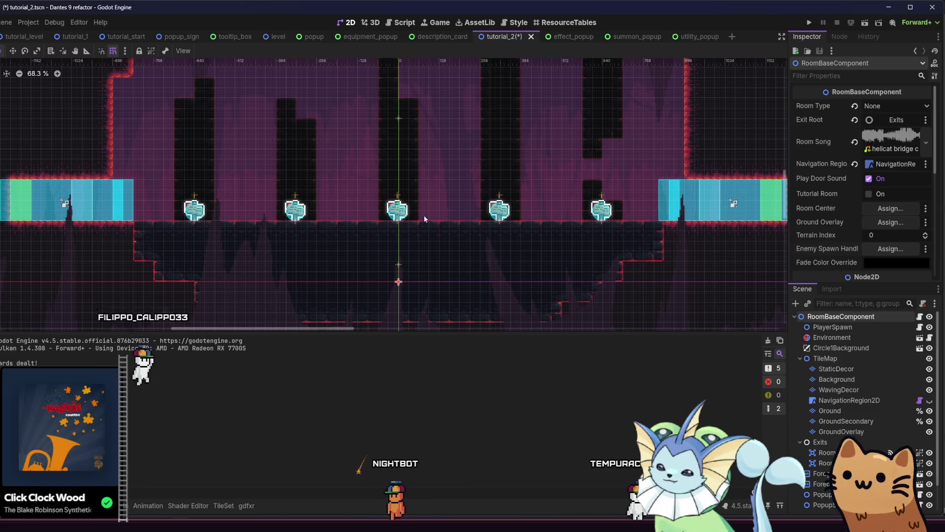
{"action": "scroll", "coordinate": [431, 241], "scroll_direction": "up", "scroll_amount": 3}
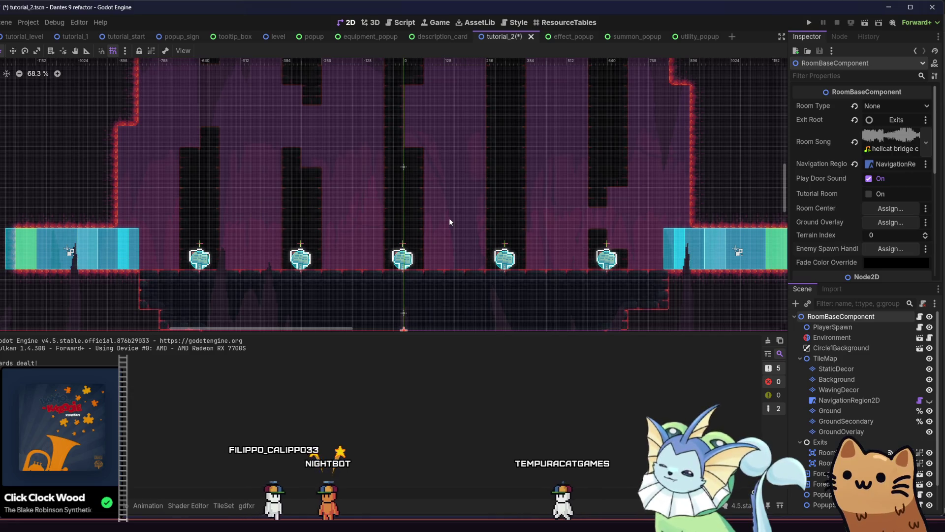
{"action": "scroll", "coordinate": [449, 221], "scroll_direction": "down", "scroll_amount": 2}
{"action": "scroll", "coordinate": [449, 221], "scroll_direction": "down", "scroll_amount": 1}
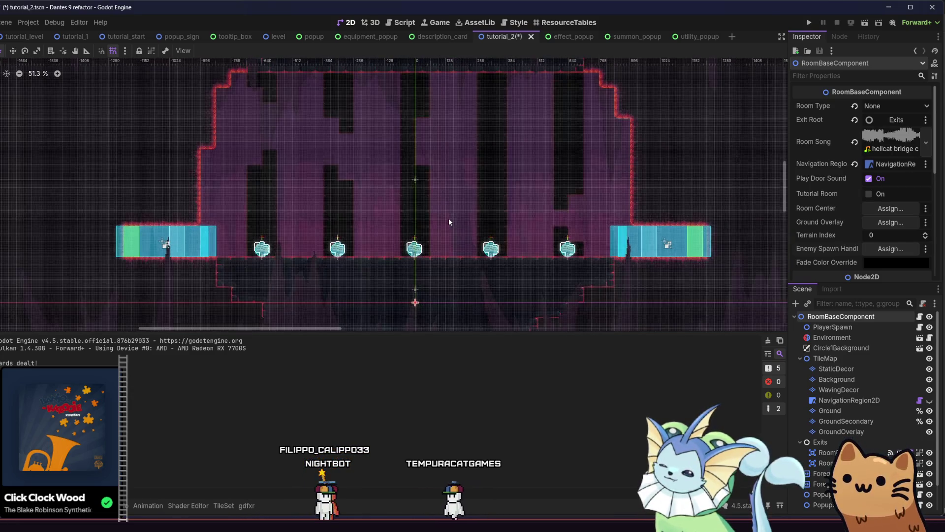
{"action": "scroll", "coordinate": [448, 222], "scroll_direction": "up", "scroll_amount": 3}
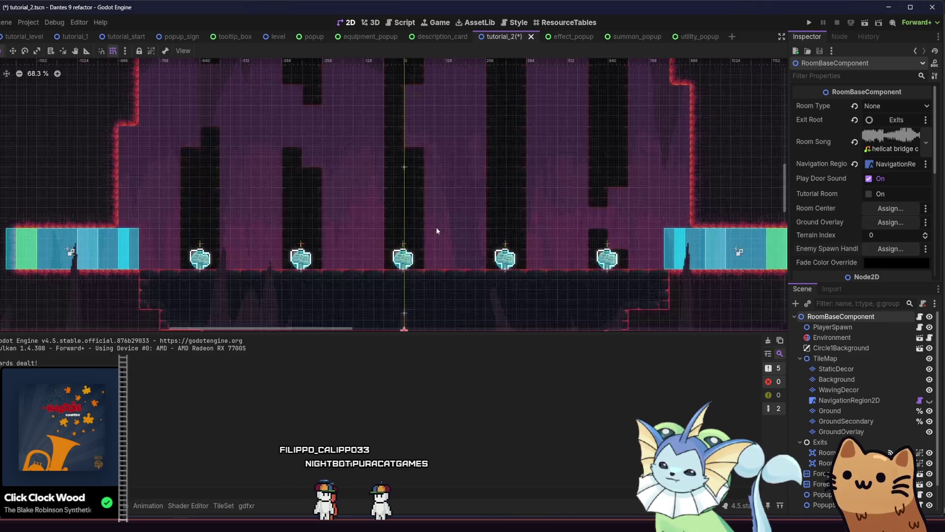
{"action": "key", "text": "ctrl+s"}
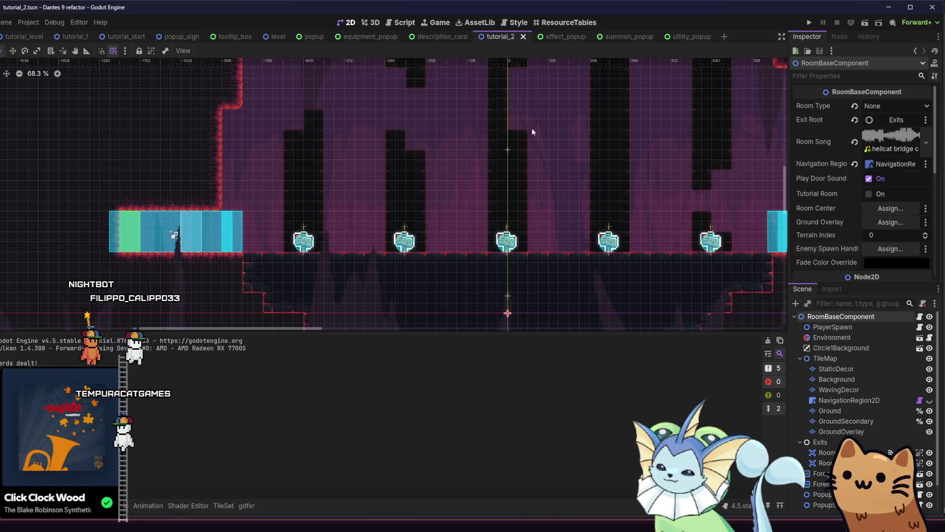
{"action": "scroll", "coordinate": [386, 137], "scroll_direction": "right", "scroll_amount": 3}
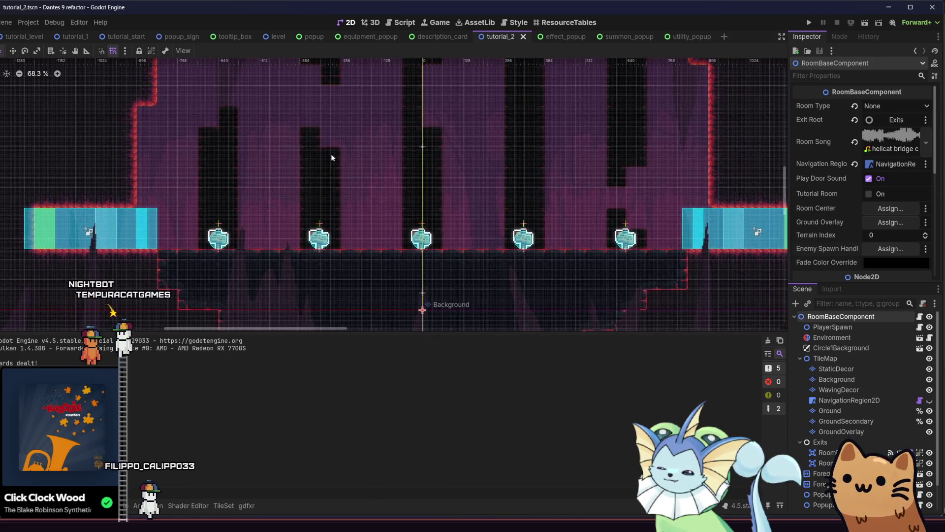
{"action": "scroll", "coordinate": [822, 374], "scroll_direction": "down", "scroll_amount": 2}
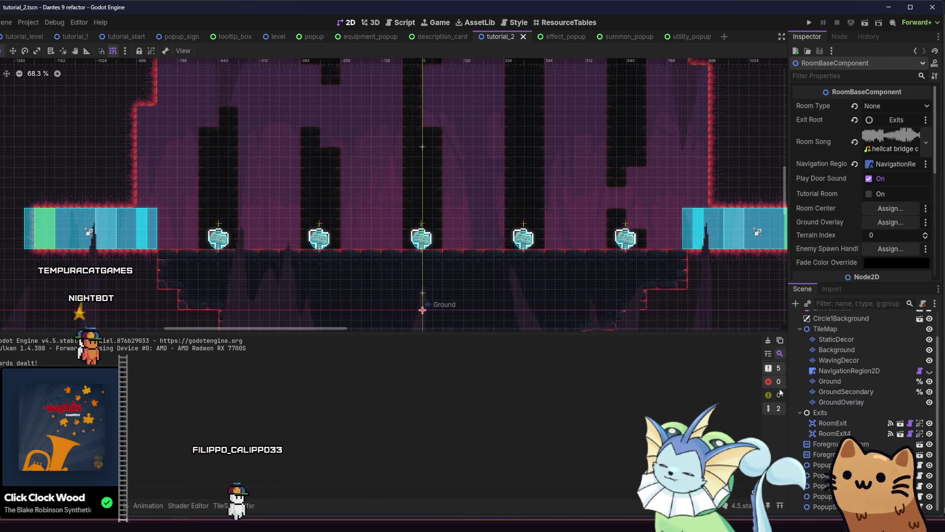
{"action": "scroll", "coordinate": [810, 338], "scroll_direction": "up", "scroll_amount": 2}
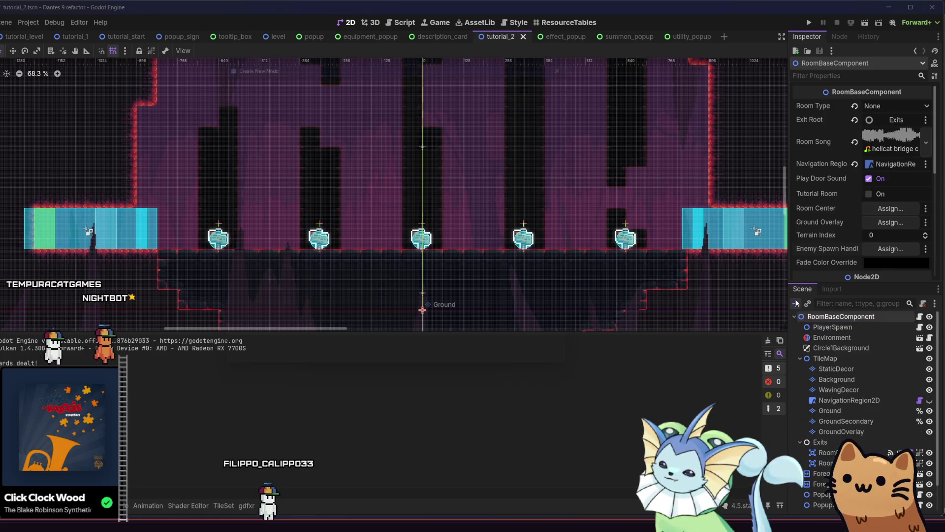
Add an Area2D node to the tutorial_2 room by searching 'area' in Create New Node.
{"action": "left_click", "coordinate": [796, 302]}
{"action": "type", "text": "area"}
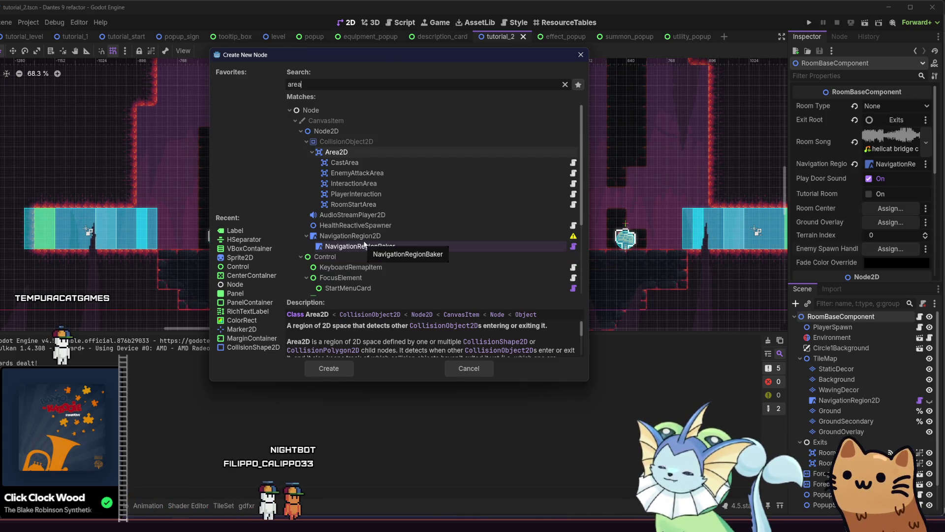
{"action": "left_click", "coordinate": [327, 371]}
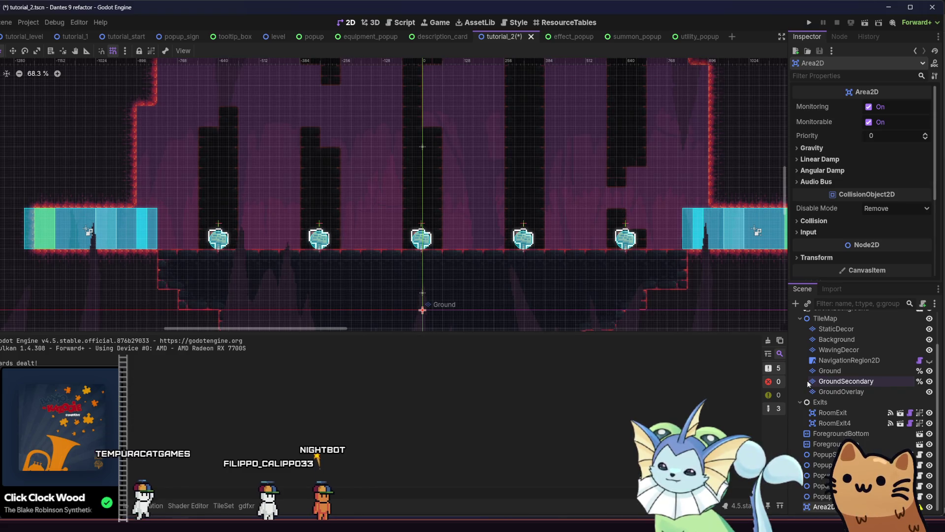